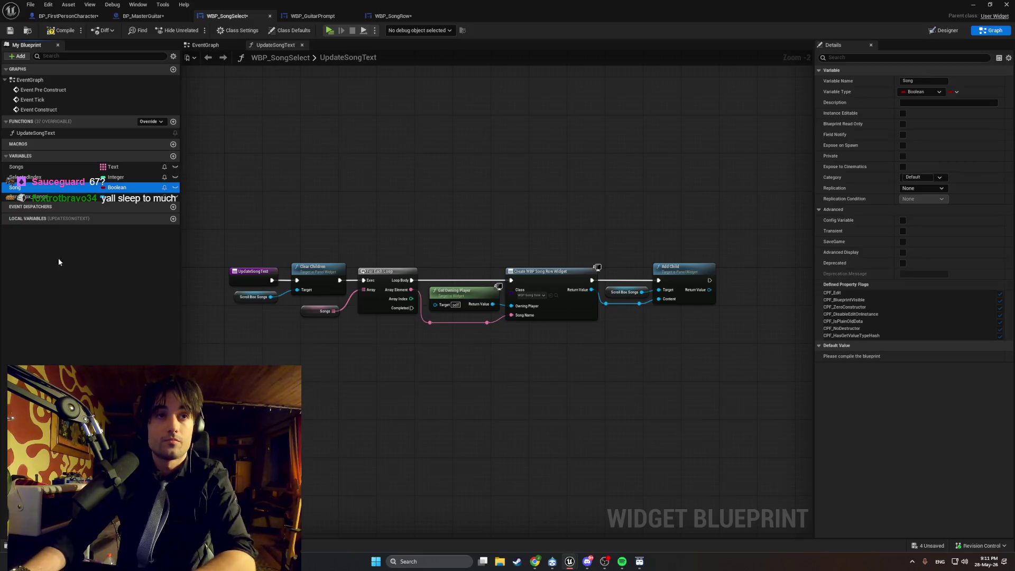
Delete the unused Boolean variable Song from WBP_SongSelect.
key(Delete)
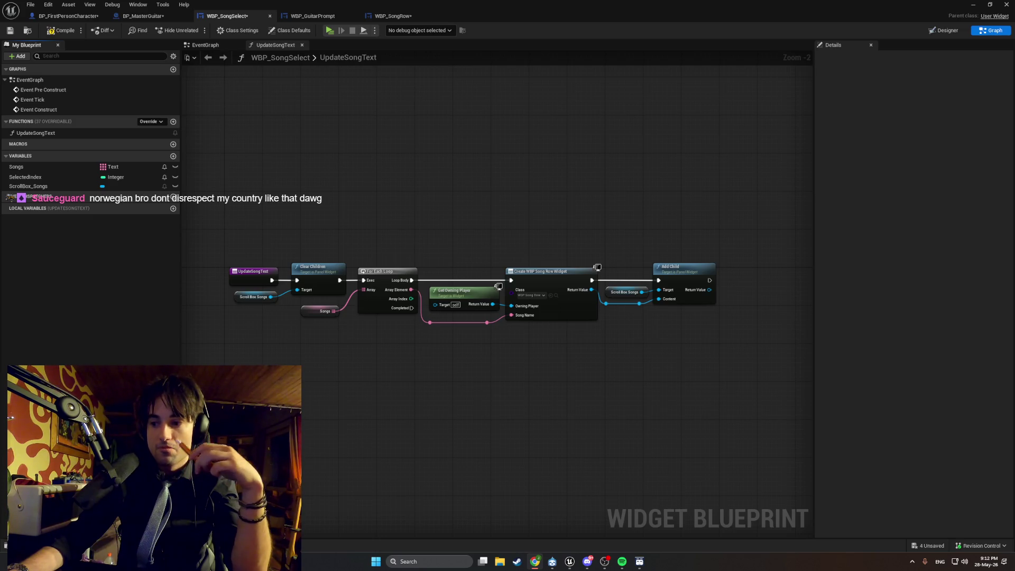
Bring Spotify to the front over the editor.
click(622, 560)
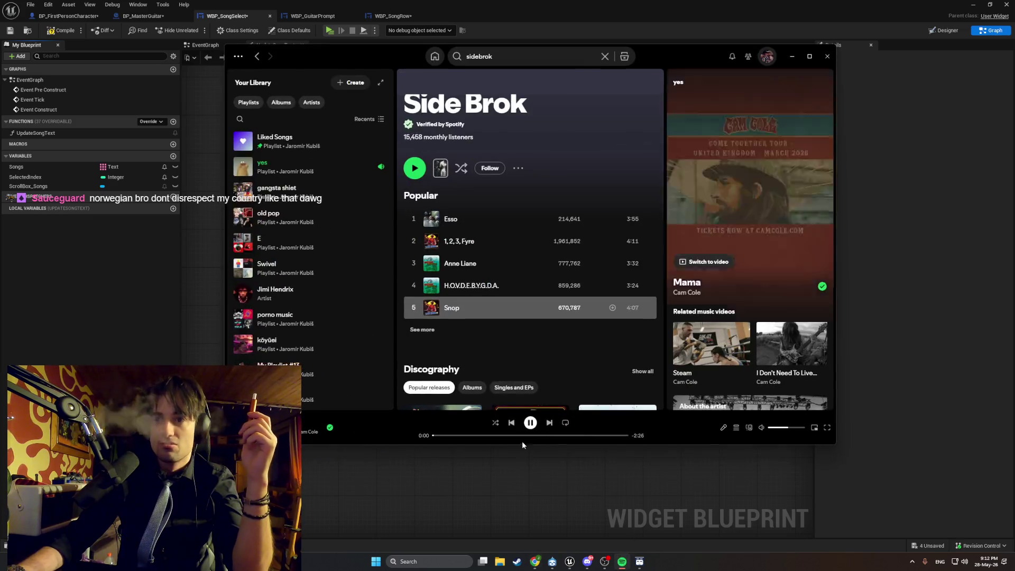
click(787, 56)
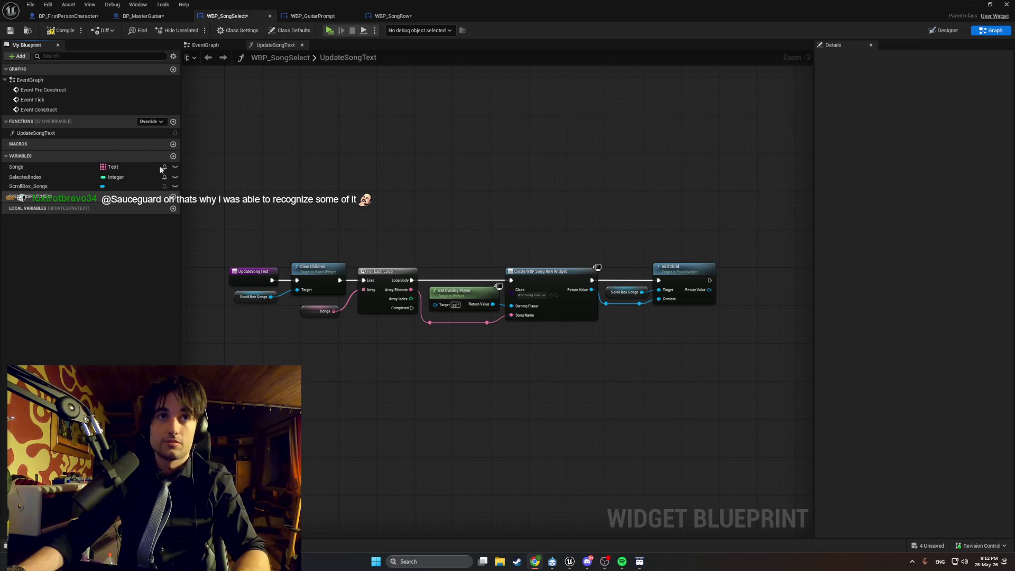
Create SongRows with type WBP Song Row Object Reference, then switch over to Discord.
click(174, 157)
text(SongRow)
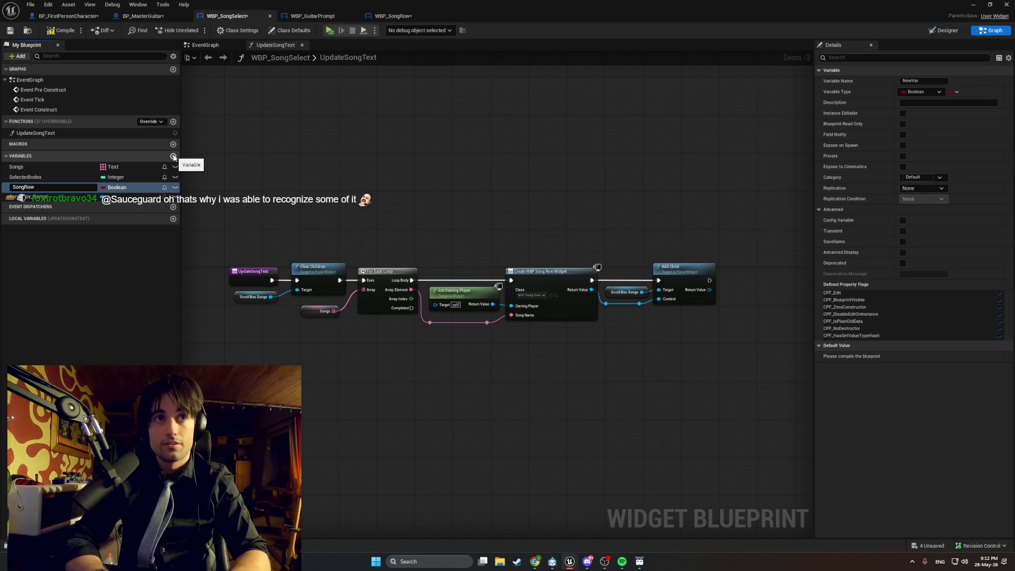
text(s)
key(Return)
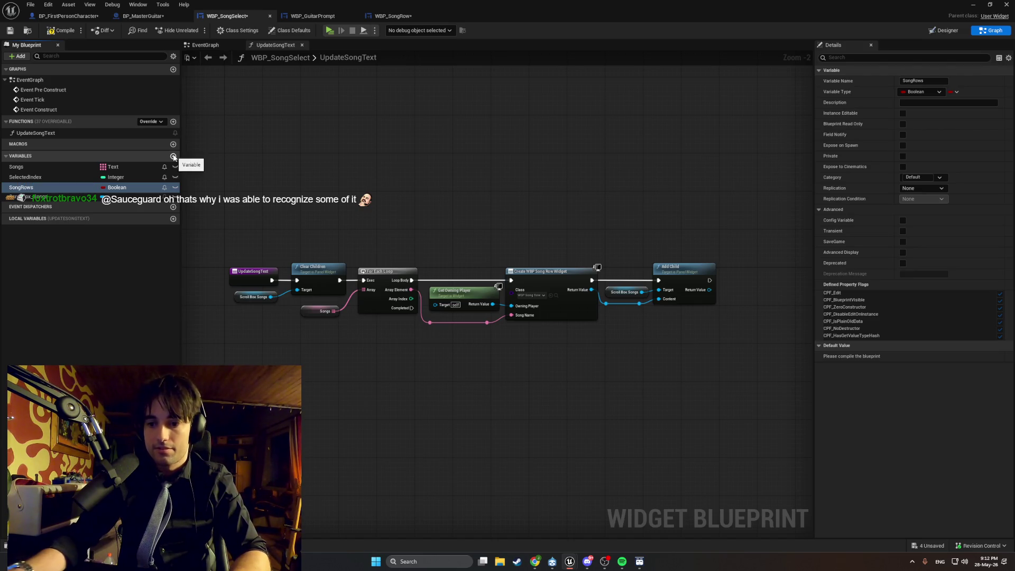
key(F2)
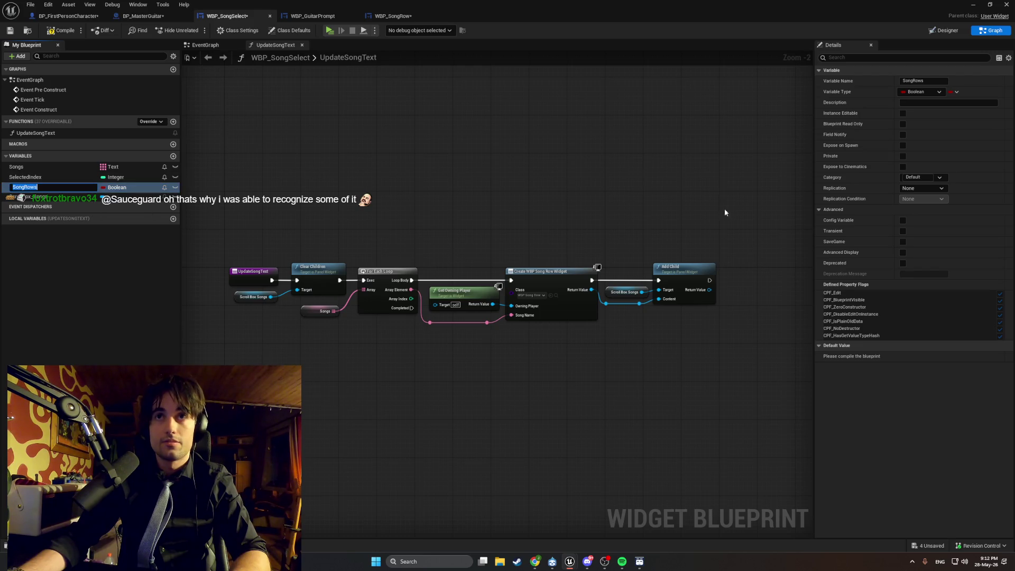
click(127, 188)
text(wbp)
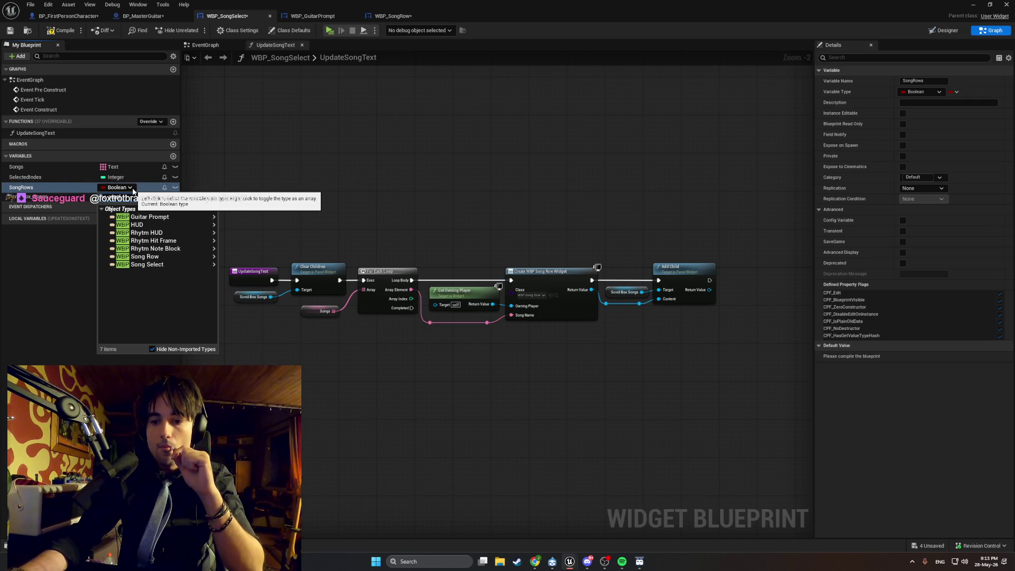
click(155, 257)
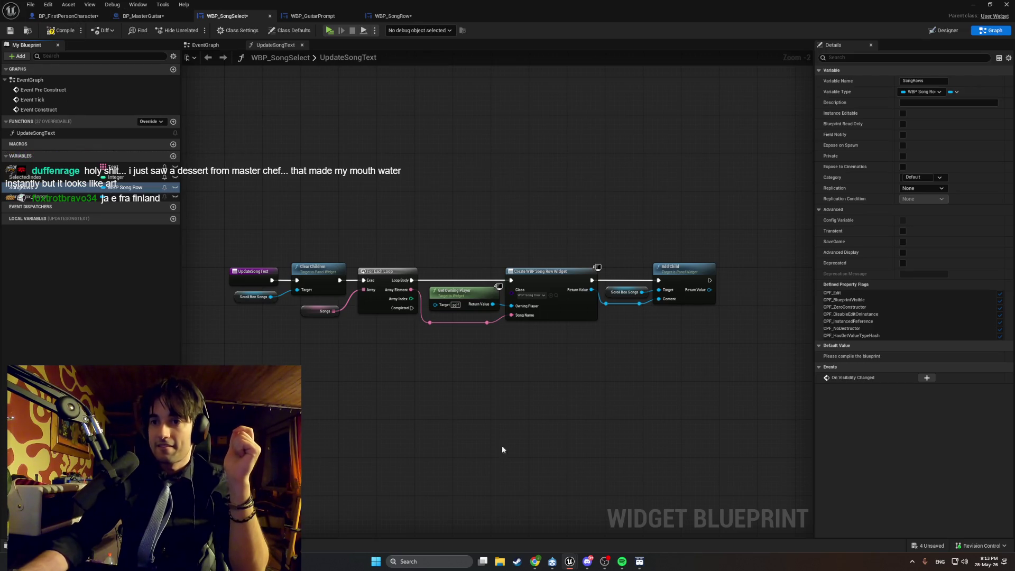
click(583, 554)
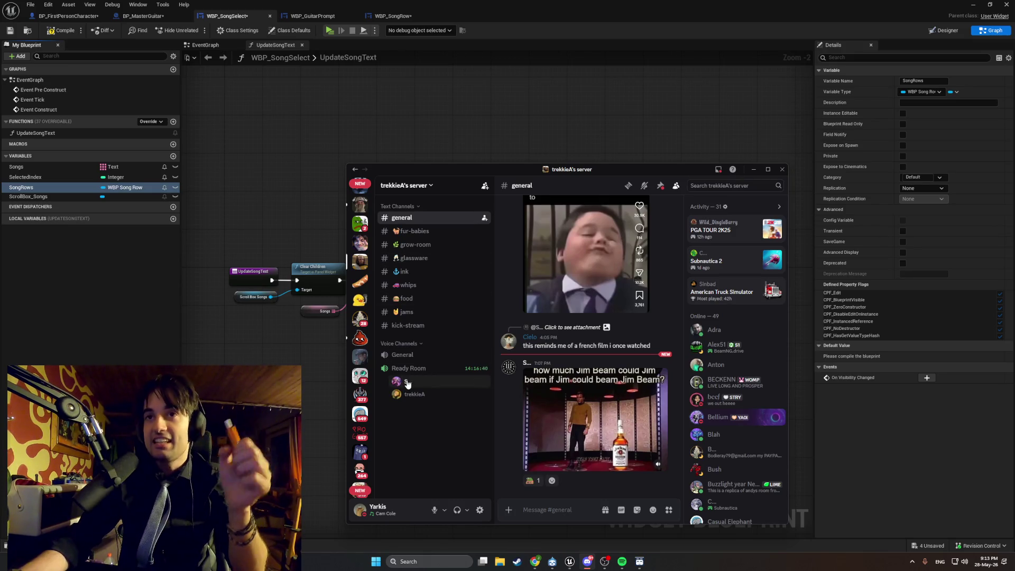
View a voice-channel member's full Discord profile, then close it.
drag(480, 169, 460, 155)
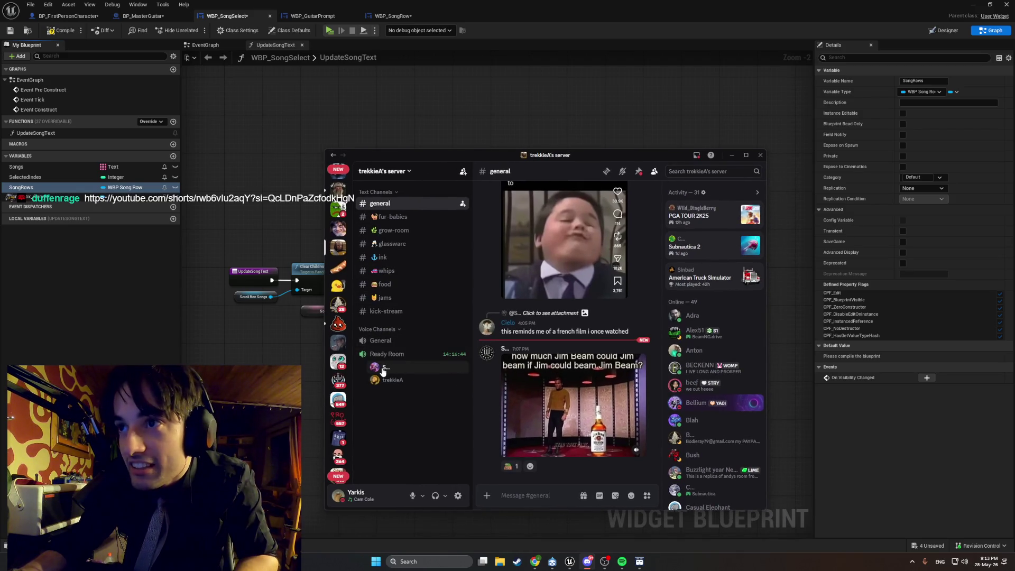
scroll(690, 414, down, 5)
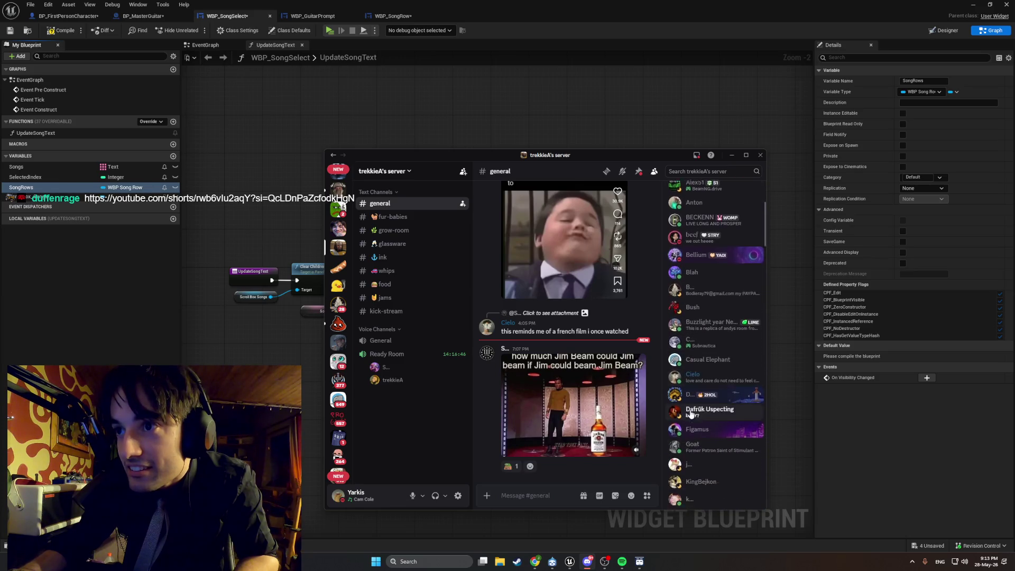
scroll(690, 414, down, 7)
scroll(691, 414, down, 4)
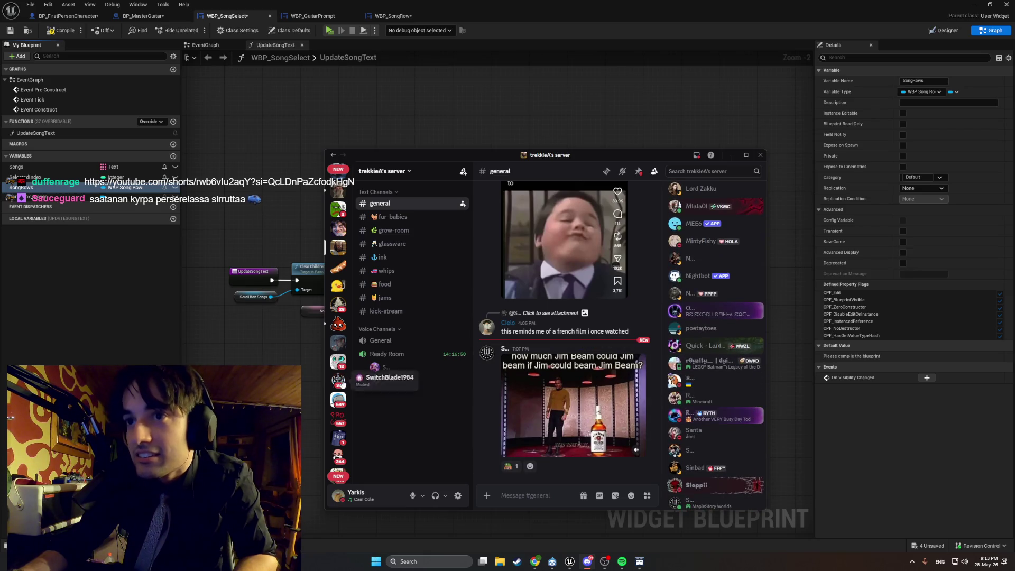
click(376, 369)
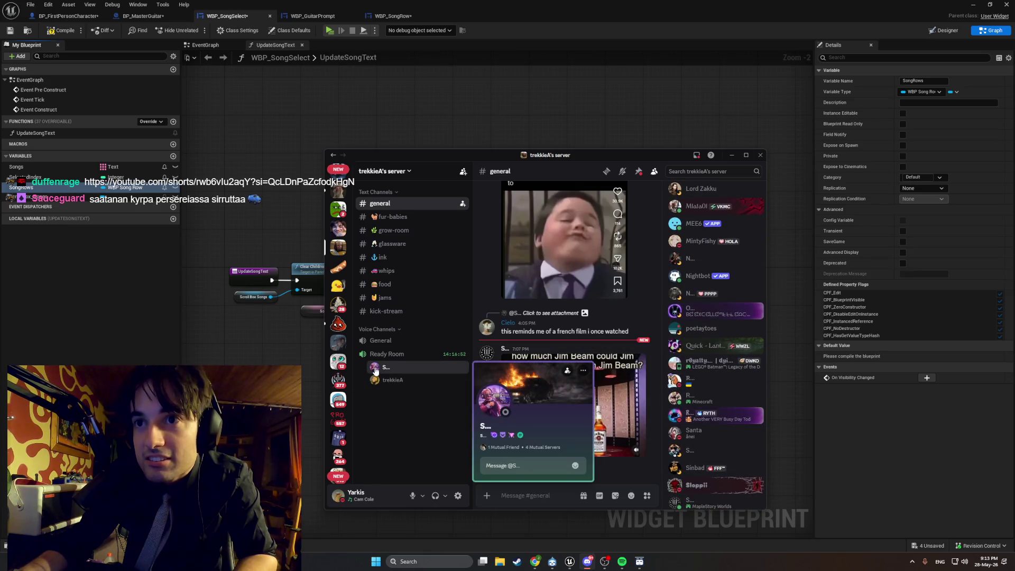
click(486, 427)
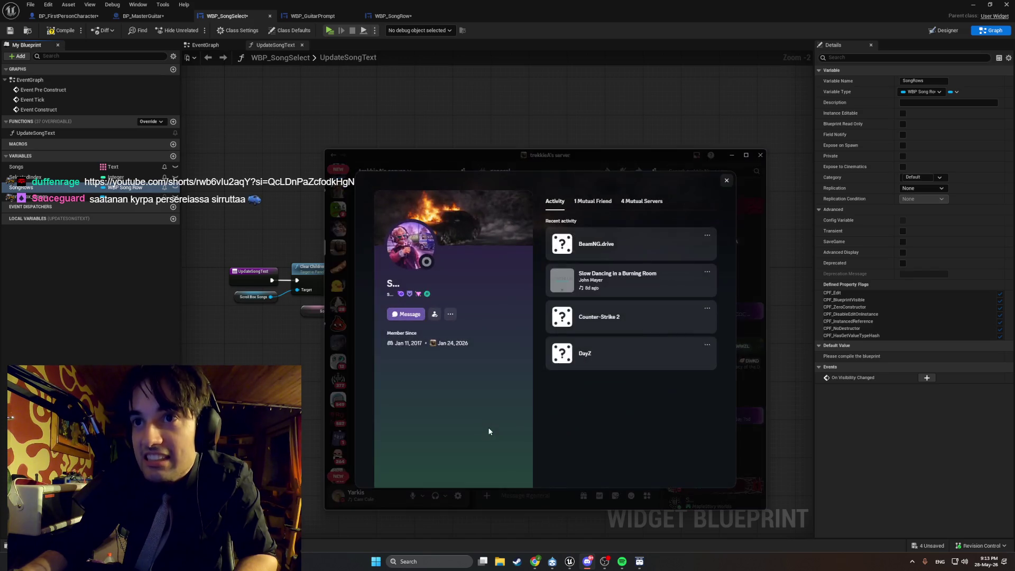
drag(392, 283, 401, 286)
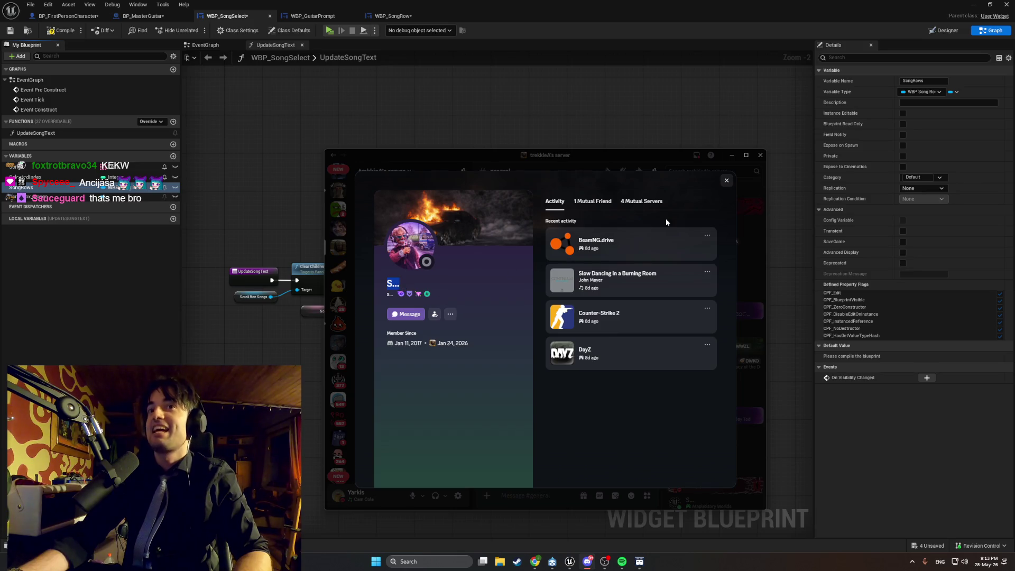
click(726, 180)
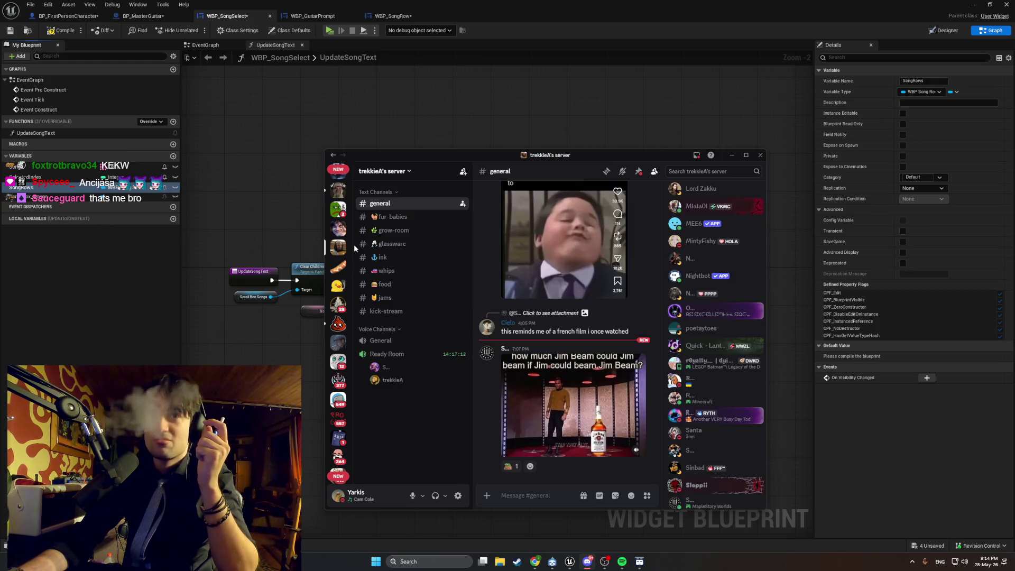
Open the #art channel on another server, then switch to the YouTube Short in Chrome.
click(338, 228)
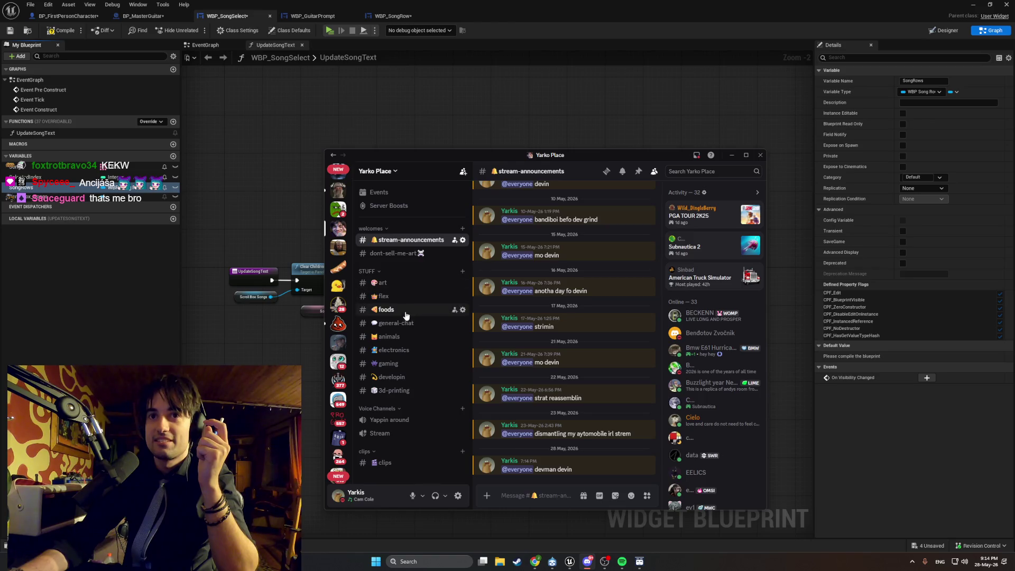
click(402, 282)
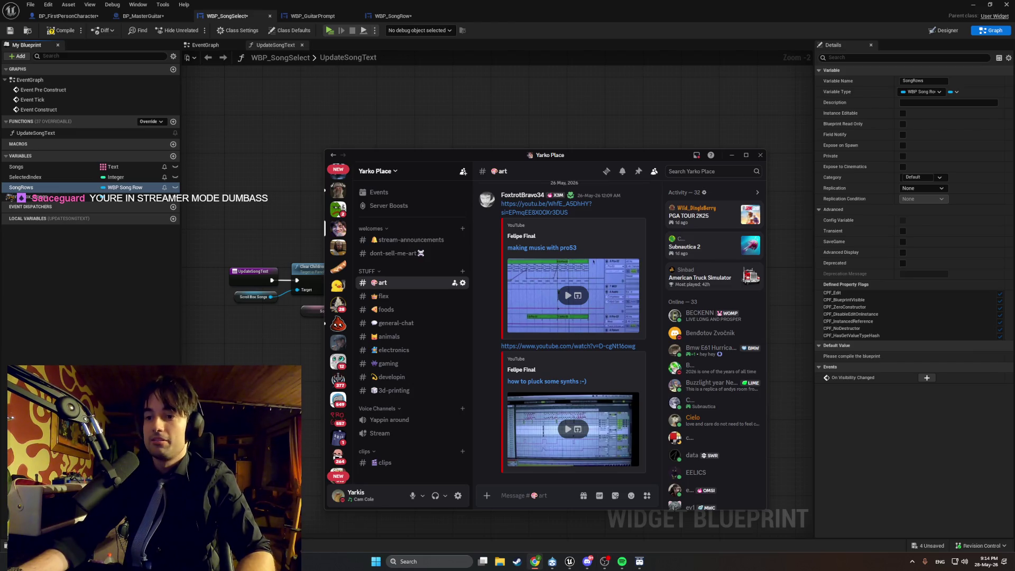
click(535, 561)
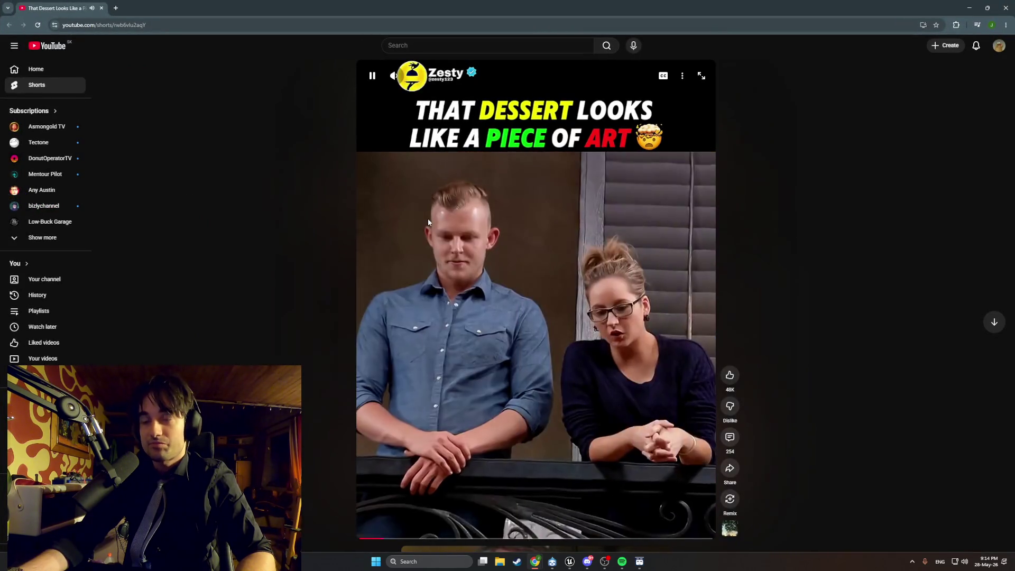
Pause and resume the dessert Short, then close the browser window.
click(427, 218)
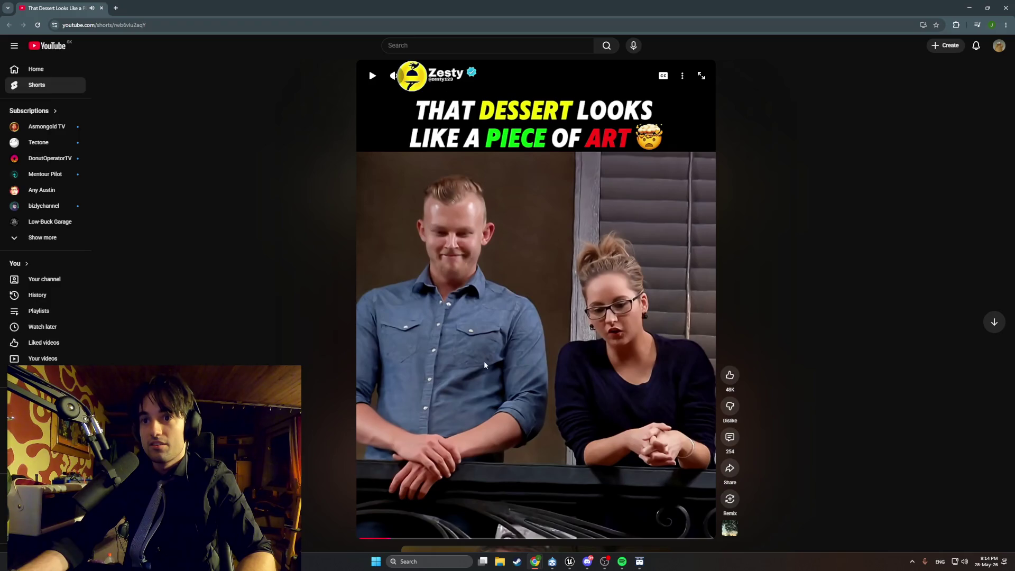
click(542, 382)
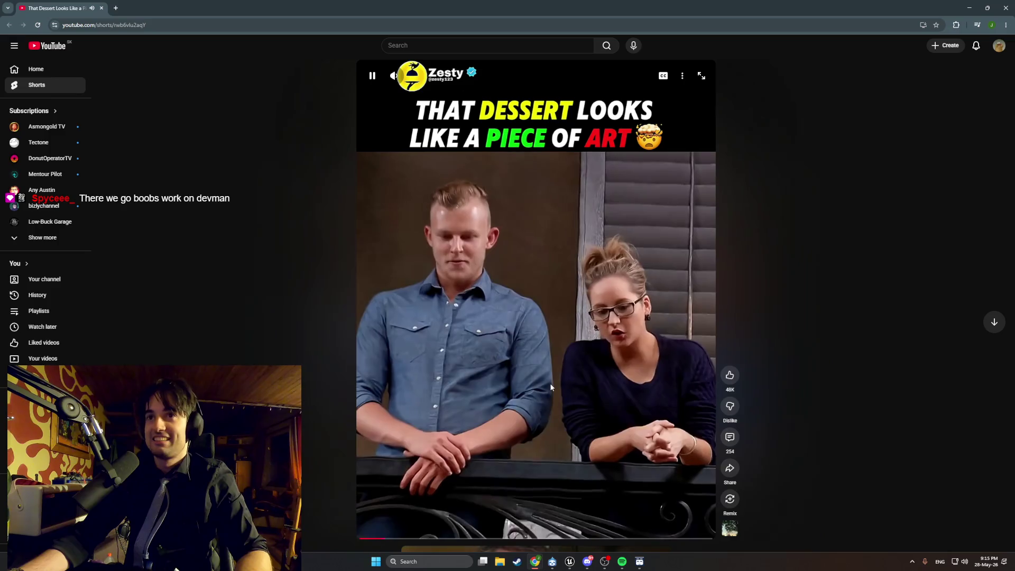
click(102, 8)
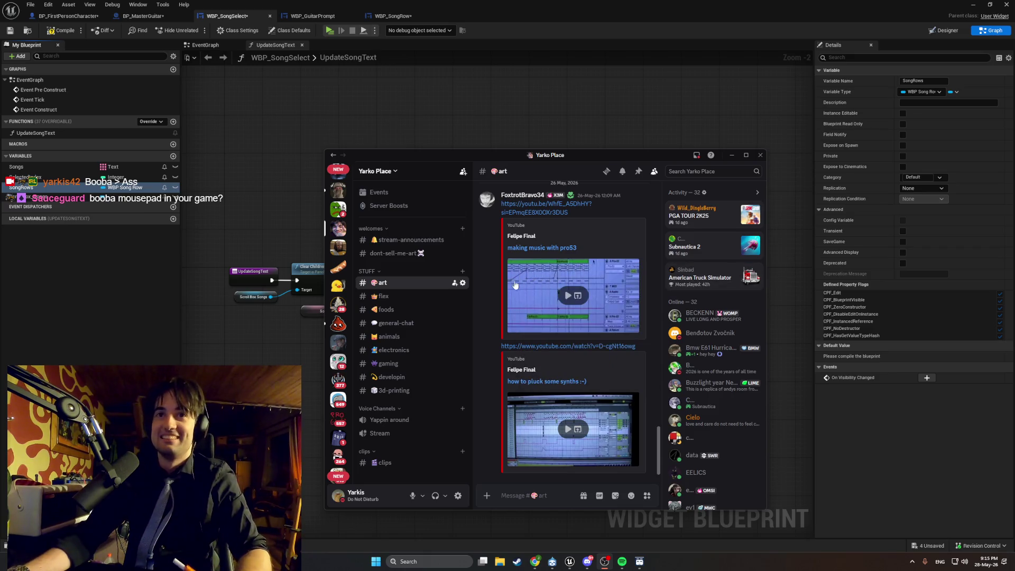
Minimize Spotify and Discord to reveal the UpdateSongText graph.
click(621, 561)
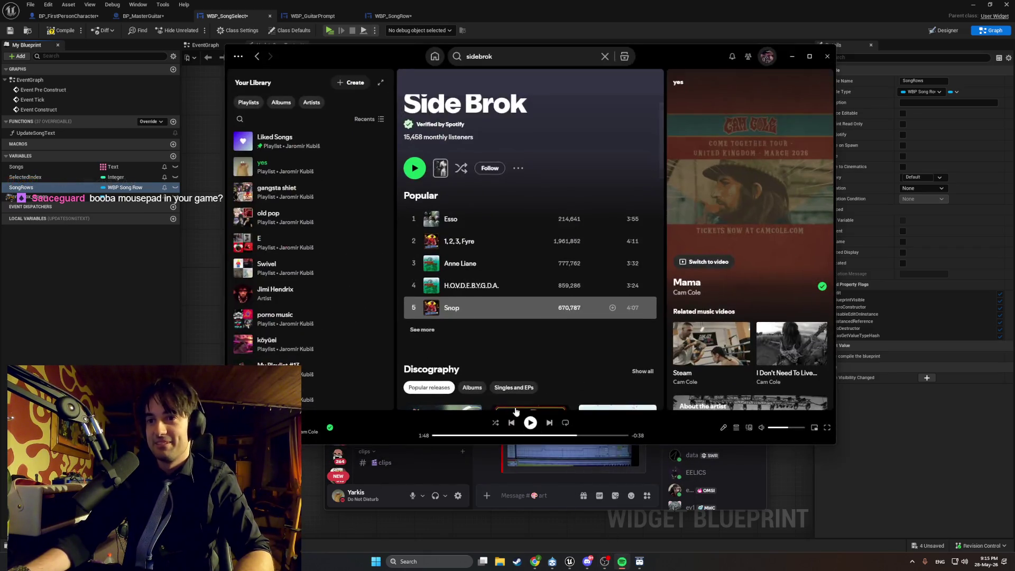
click(791, 56)
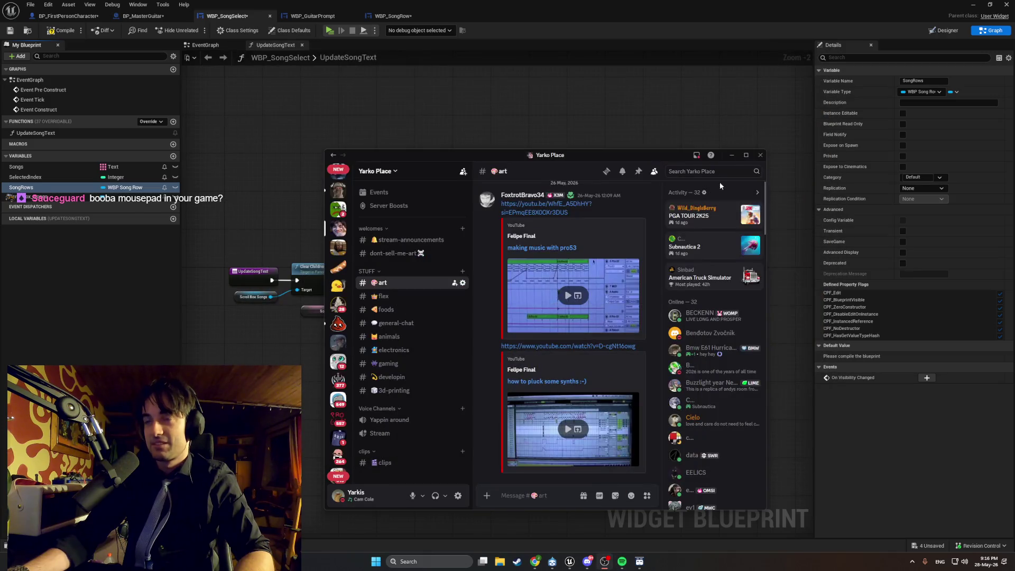
click(731, 156)
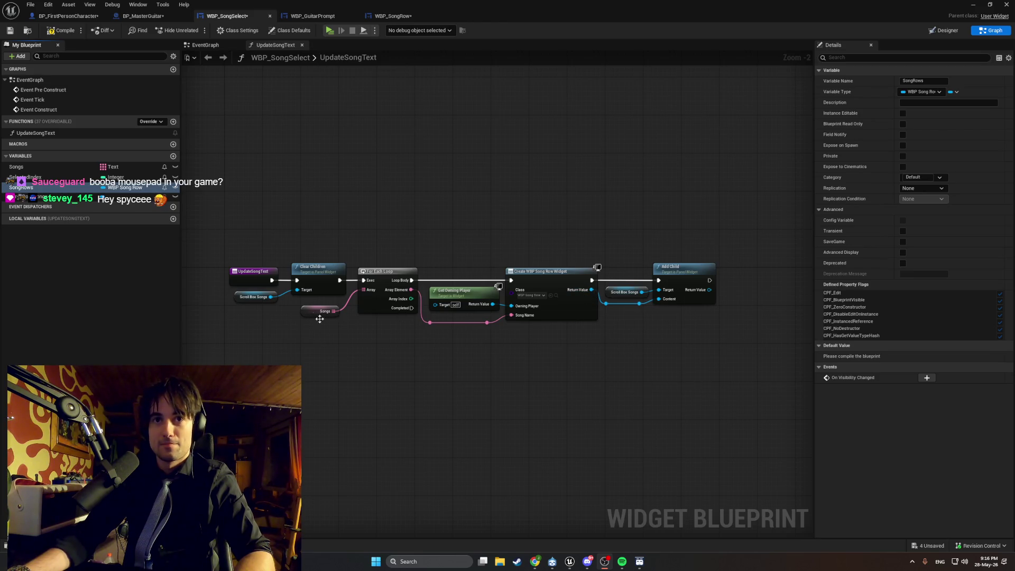
Compile, change SongRows' container type to Array, and select the UpdateSongText function.
click(57, 32)
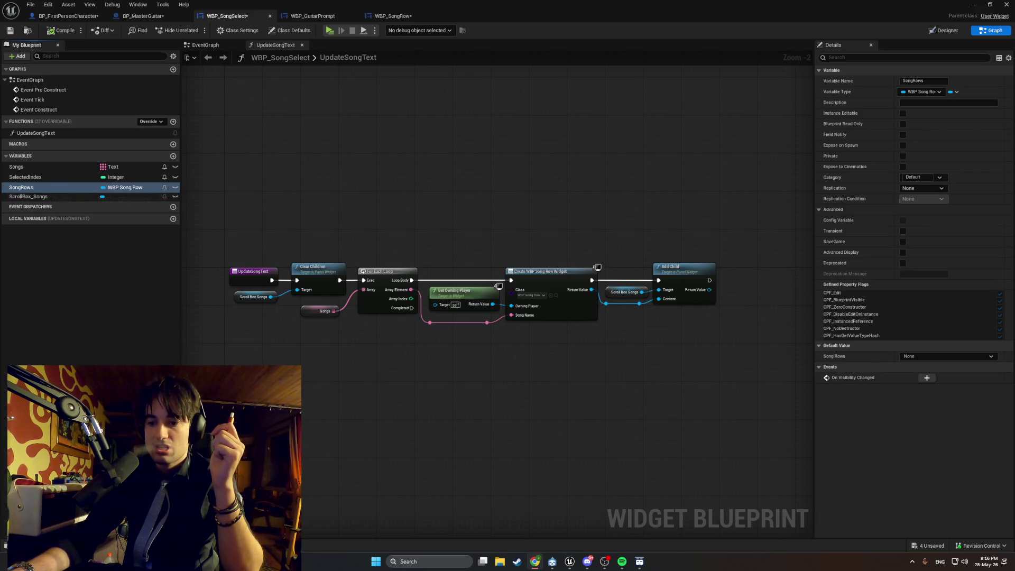
click(956, 93)
click(948, 111)
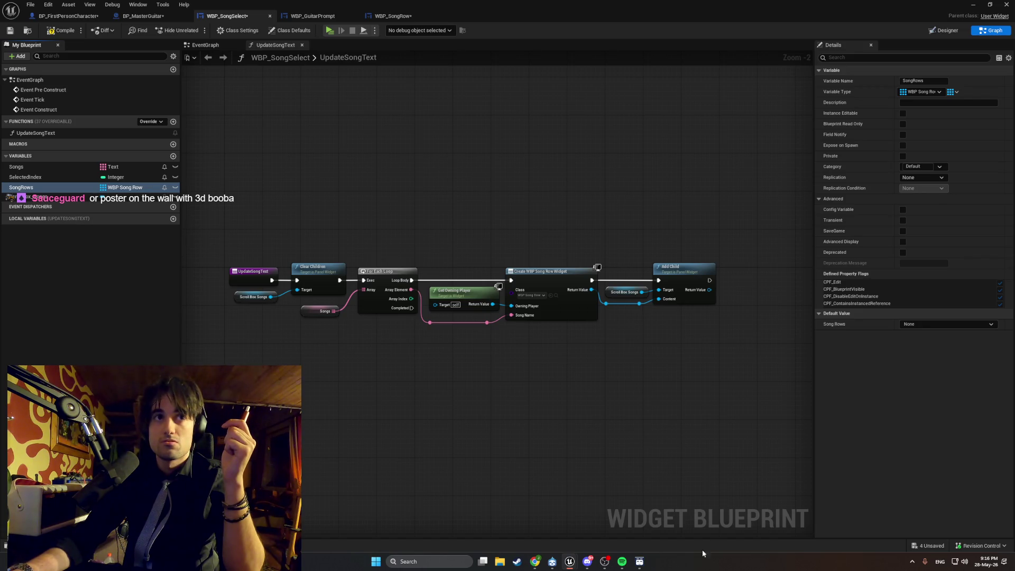
click(61, 132)
click(61, 133)
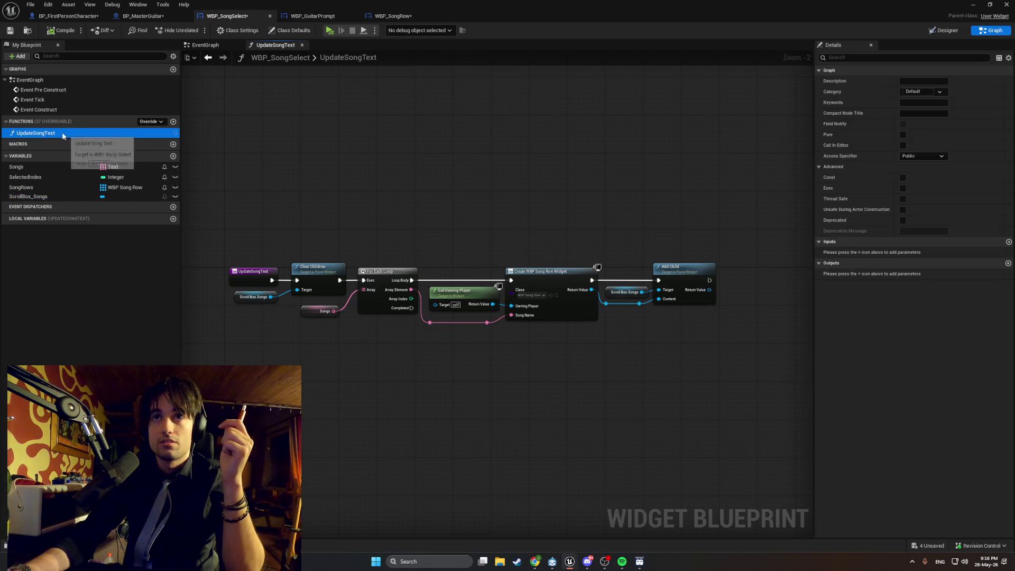
Shift the For Each Loop and widget-creation chain right to make room after Clear Children.
ctrl+click(62, 133)
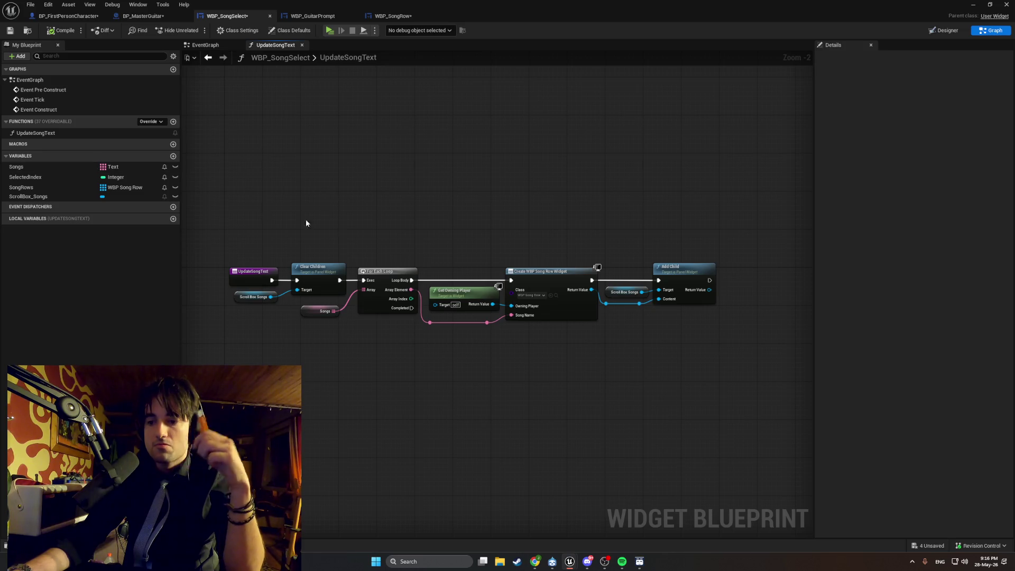
scroll(409, 259, up, 2)
scroll(493, 261, down, 2)
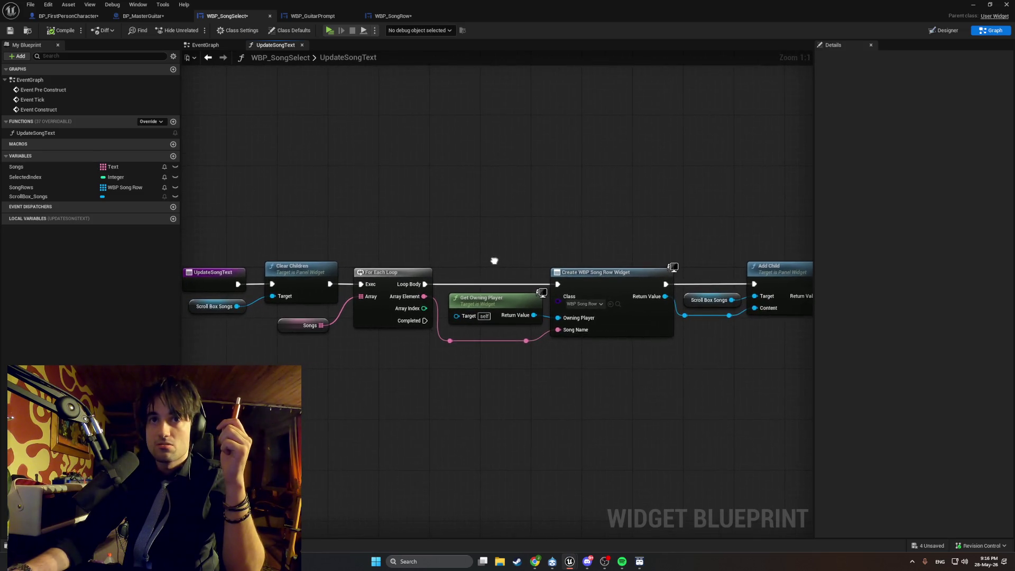
mouse_move(770, 364)
mouse_down()
mouse_move(348, 227)
mouse_move(317, 264)
mouse_up()
drag(366, 241, 561, 241)
drag(337, 243, 388, 239)
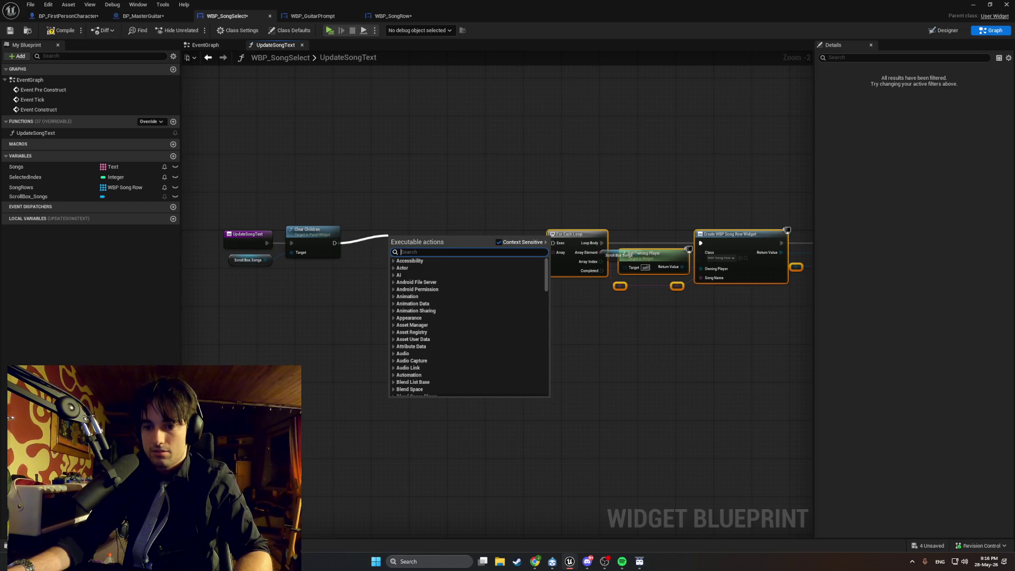
click(516, 338)
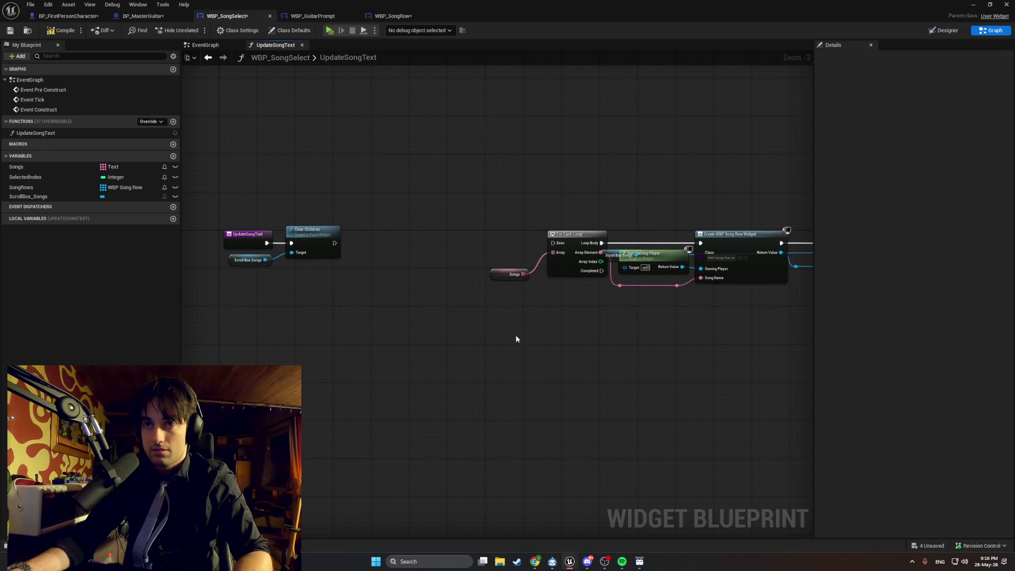
drag(337, 243, 400, 244)
click(581, 299)
Nudge the Songs and For Each Loop nodes left and place the Scroll Box Songs getter below Create Widget.
scroll(608, 310, up, 2)
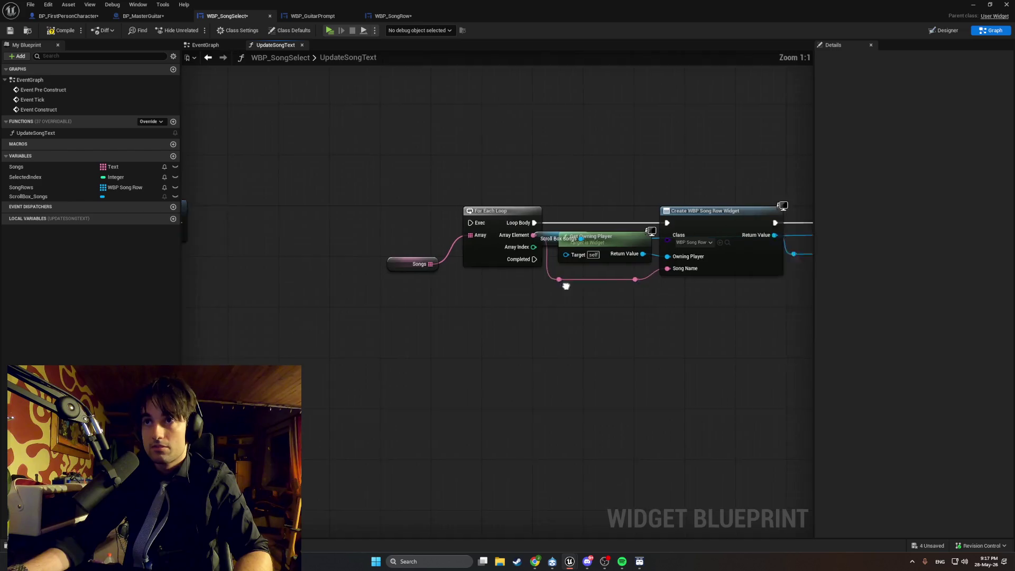
drag(484, 329, 371, 195)
drag(448, 222, 414, 226)
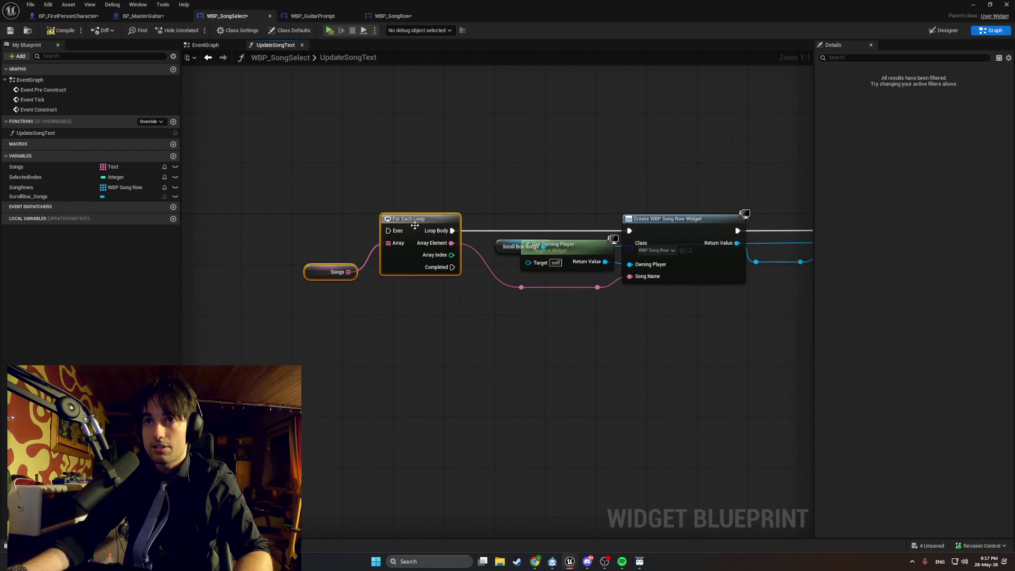
drag(507, 250, 480, 237)
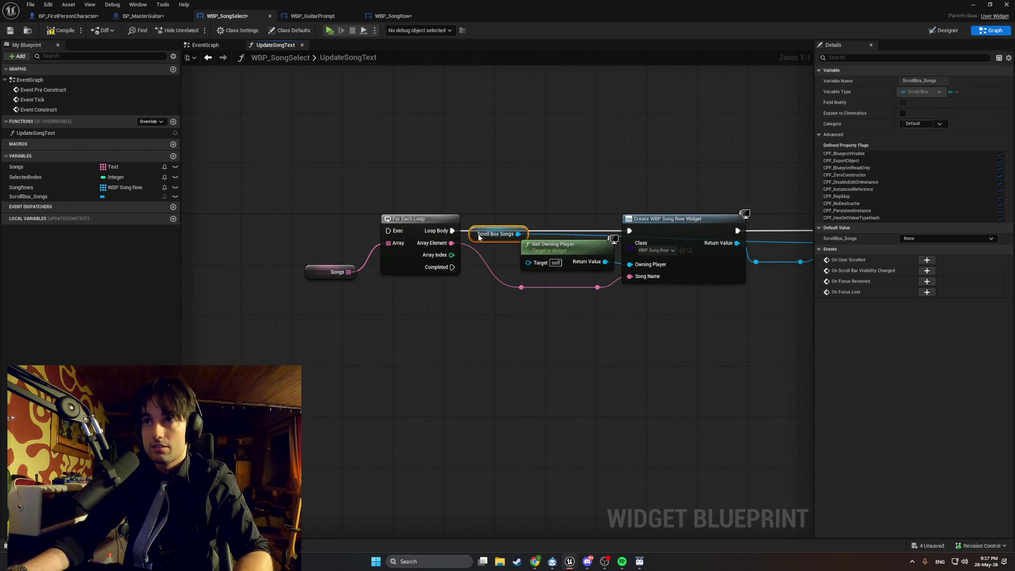
mouse_move(548, 288)
mouse_down()
mouse_move(619, 323)
mouse_move(687, 323)
mouse_move(766, 248)
mouse_up()
click(770, 273)
Add a Song Rows getter with an array Clear node next to Clear Children.
mouse_move(183, 247)
mouse_down()
mouse_move(372, 260)
mouse_move(409, 249)
mouse_move(329, 243)
mouse_move(384, 255)
mouse_move(373, 248)
mouse_up()
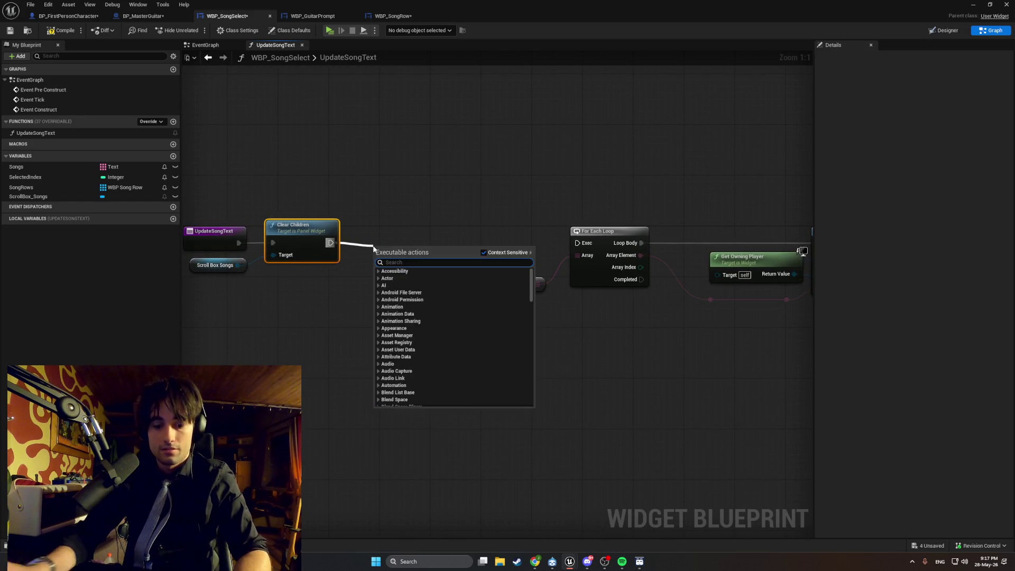
text(clear )
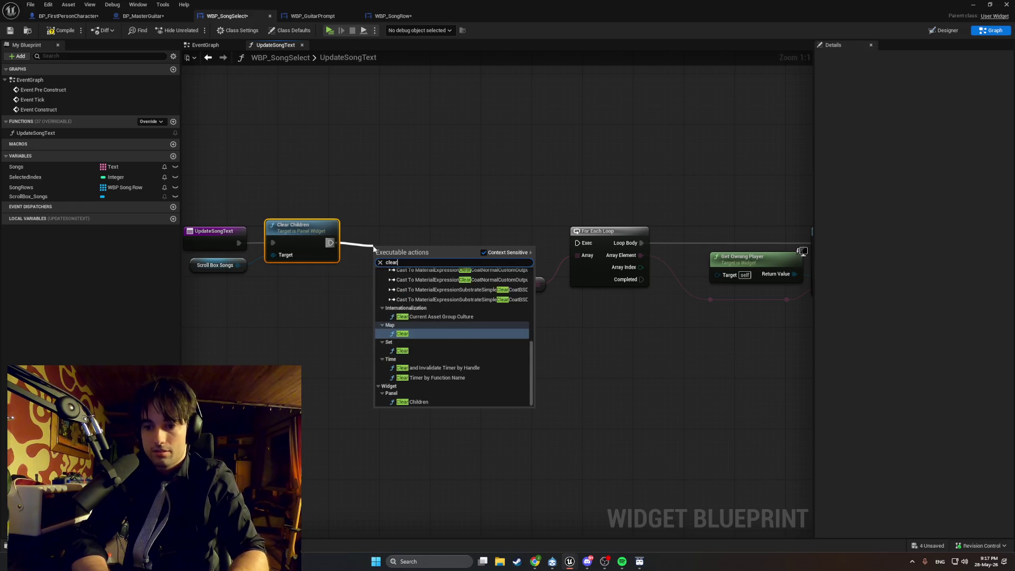
text(son)
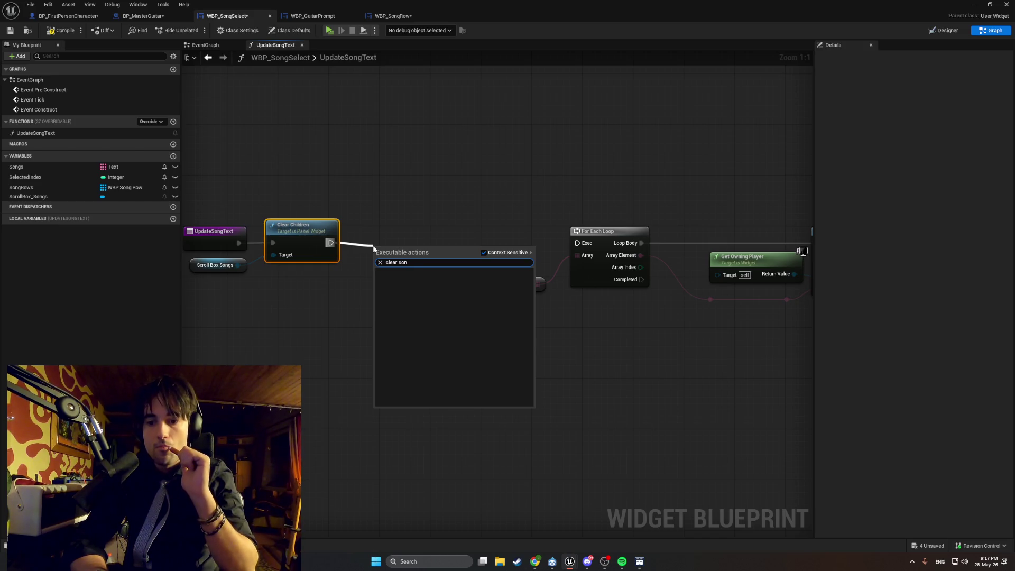
click(336, 288)
mouse_move(21, 187)
mouse_down()
mouse_move(192, 218)
mouse_move(338, 275)
mouse_up()
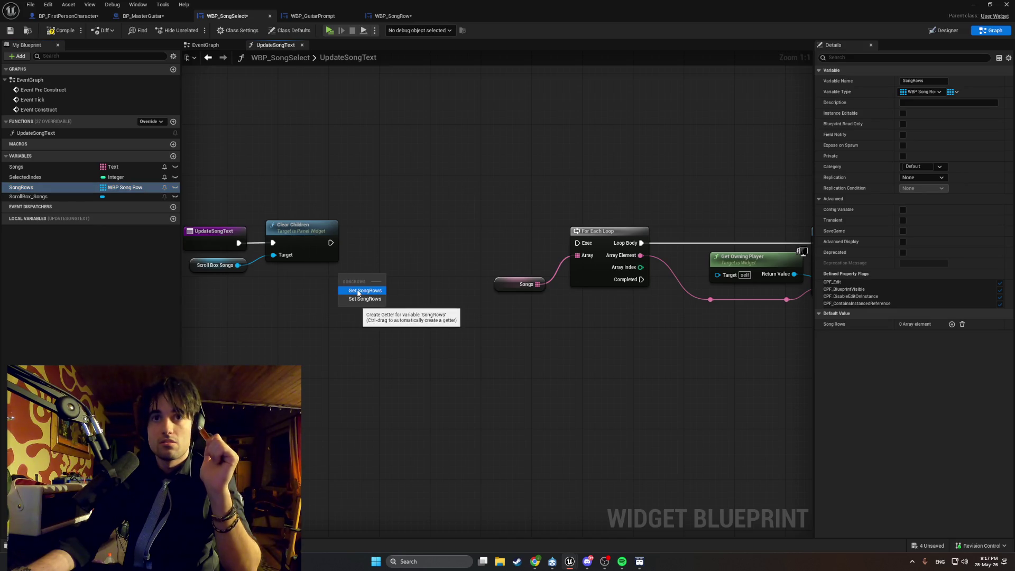
click(358, 291)
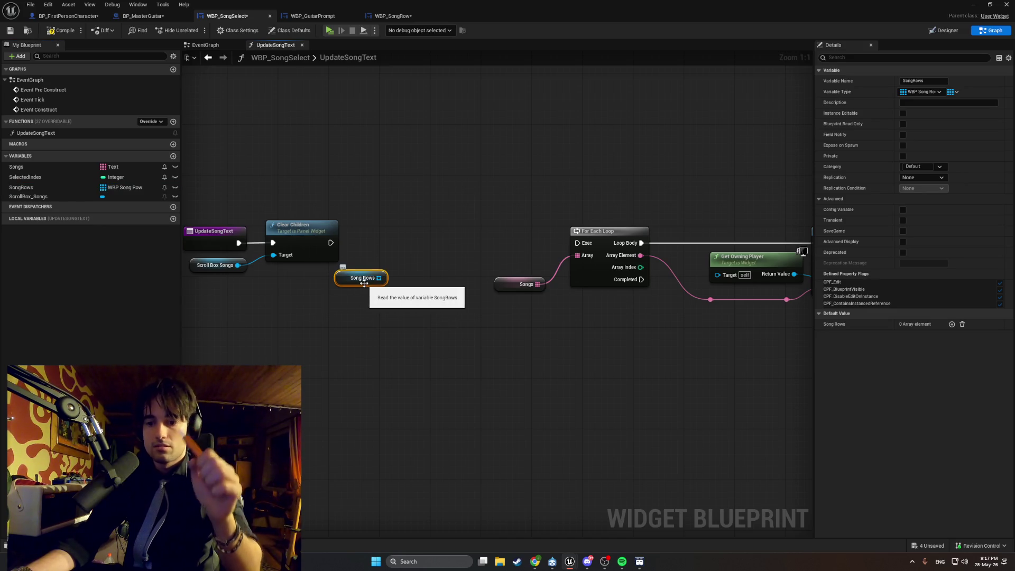
drag(379, 277, 415, 250)
text(clear)
key(Return)
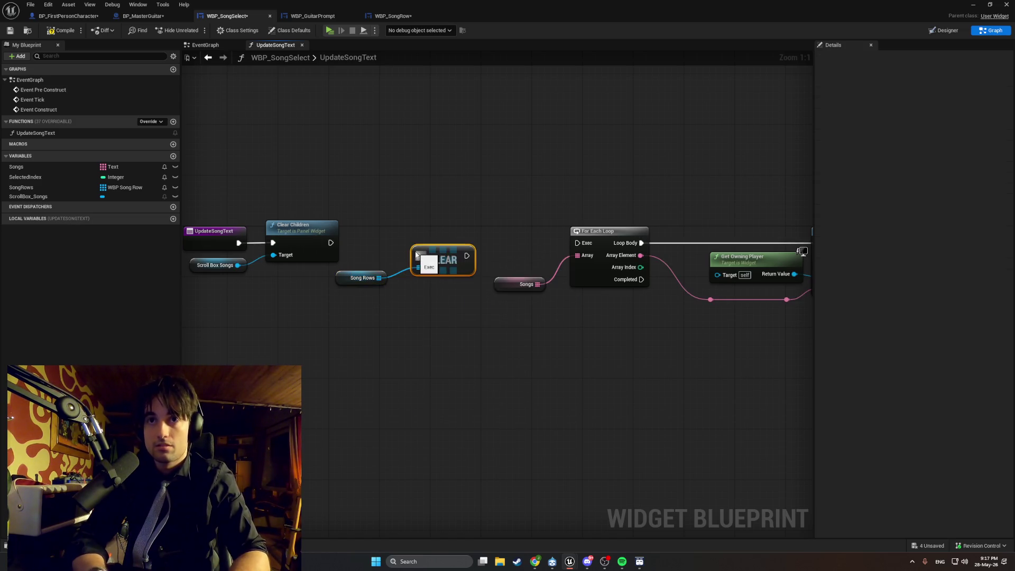
drag(452, 263, 439, 244)
Wire Clear Children into Clear and Clear into the For Each Loop, tidying the nodes.
drag(334, 242, 402, 237)
key(Escape)
drag(331, 243, 398, 240)
click(423, 243)
mouse_move(334, 306)
mouse_down()
mouse_move(428, 236)
mouse_move(371, 241)
mouse_move(397, 246)
mouse_up()
click(433, 228)
drag(528, 246, 530, 247)
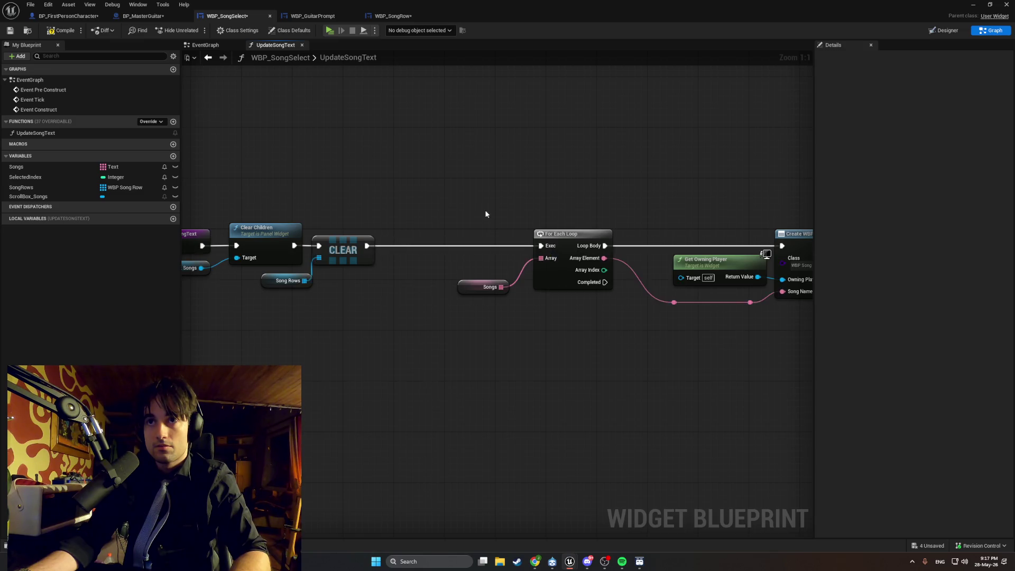
scroll(763, 301, down, 4)
click(547, 223)
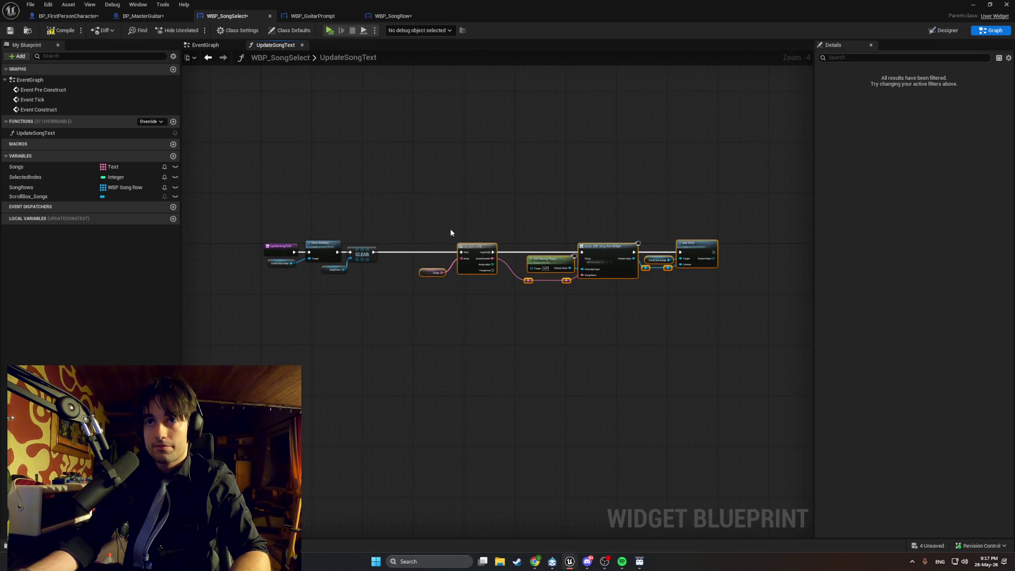
drag(602, 255, 399, 248)
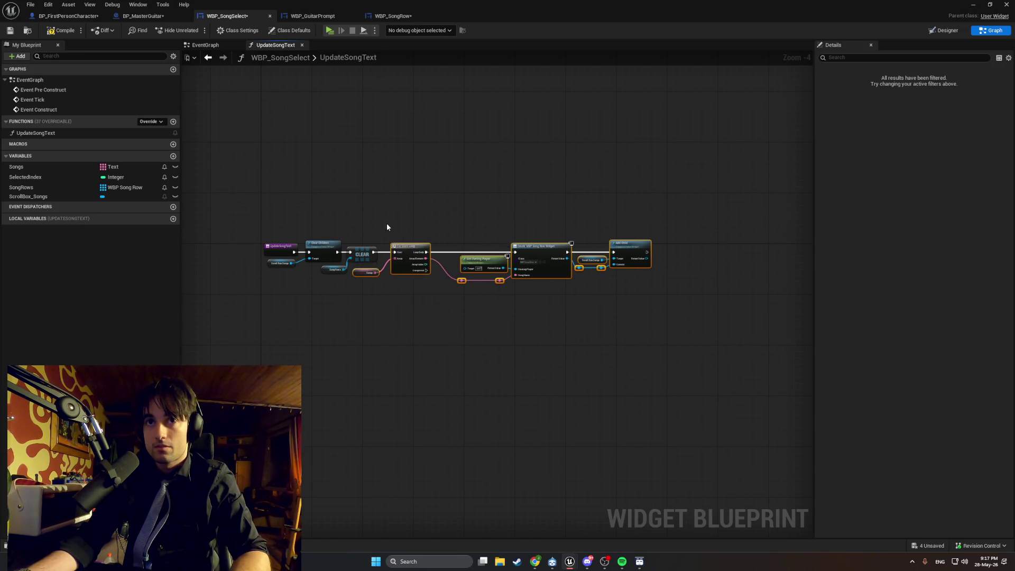
click(387, 227)
scroll(344, 220, up, 4)
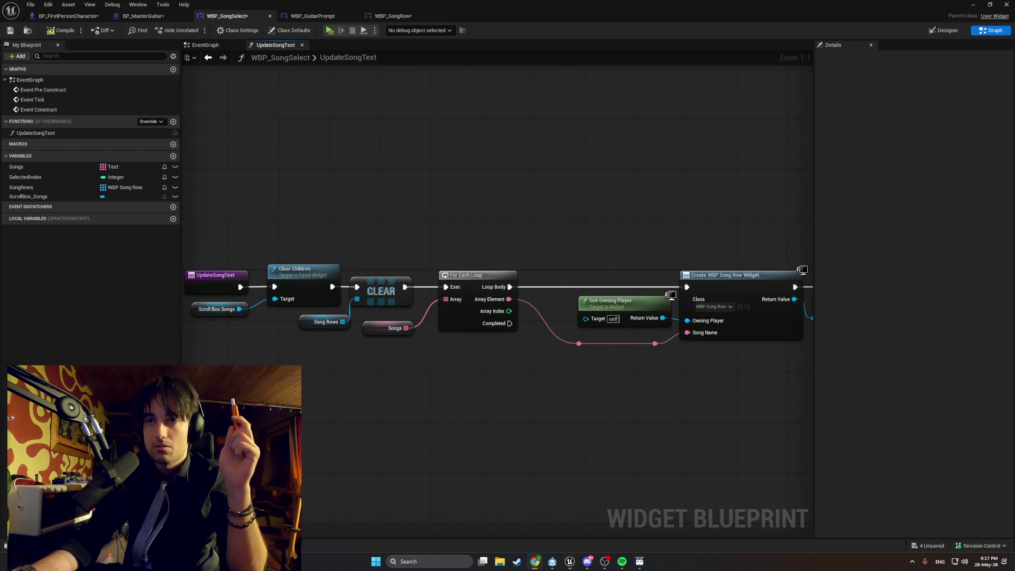
Move Add Child right and add a SongRows getter with an array Add node.
mouse_move(727, 397)
mouse_down()
mouse_move(332, 393)
mouse_move(344, 392)
mouse_up()
mouse_move(698, 364)
mouse_down()
mouse_move(566, 301)
mouse_move(519, 265)
mouse_up()
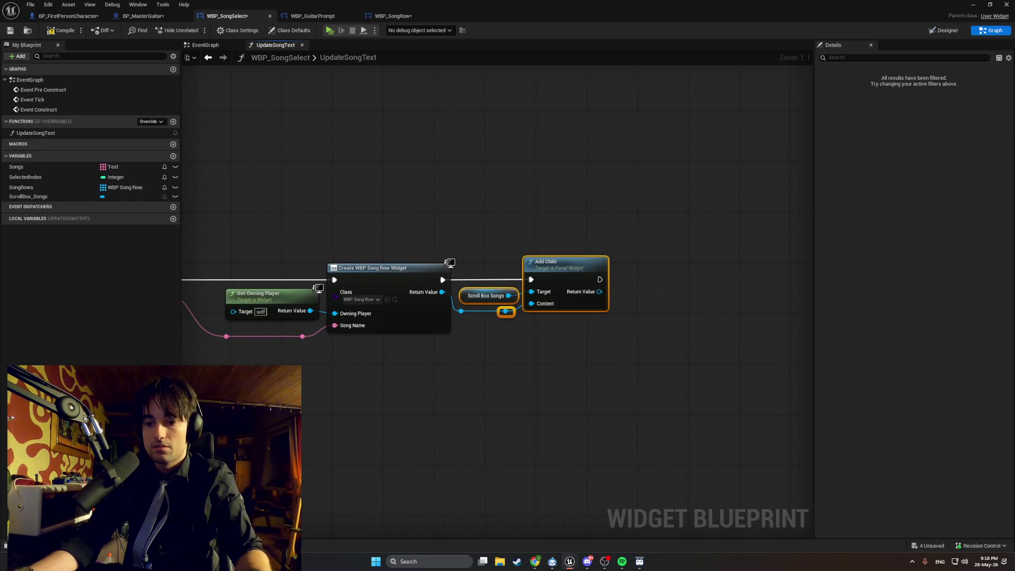
drag(548, 269, 732, 269)
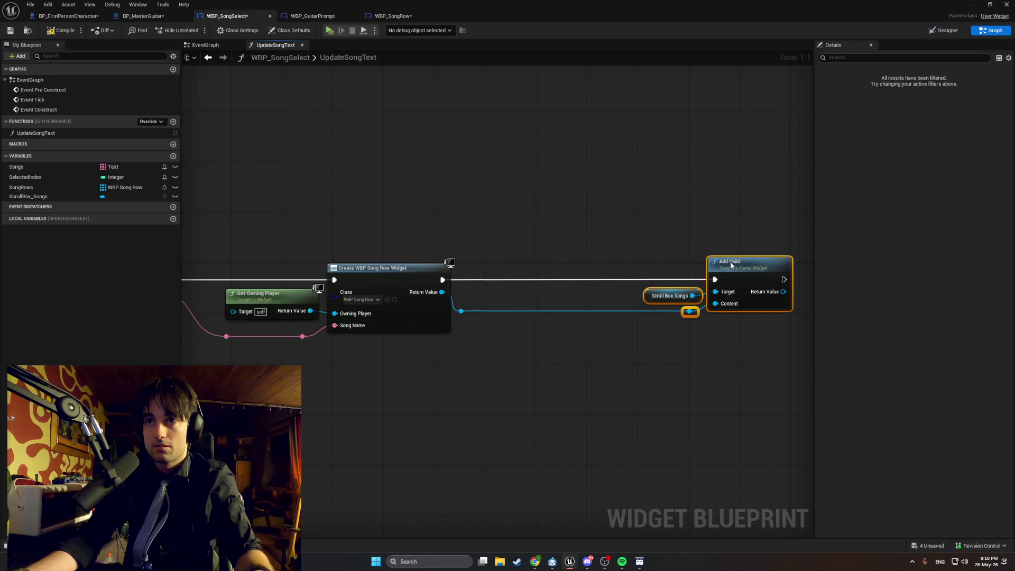
click(507, 302)
mouse_move(20, 188)
mouse_down()
mouse_move(485, 297)
mouse_move(538, 274)
mouse_move(543, 261)
mouse_up()
click(507, 308)
text(add)
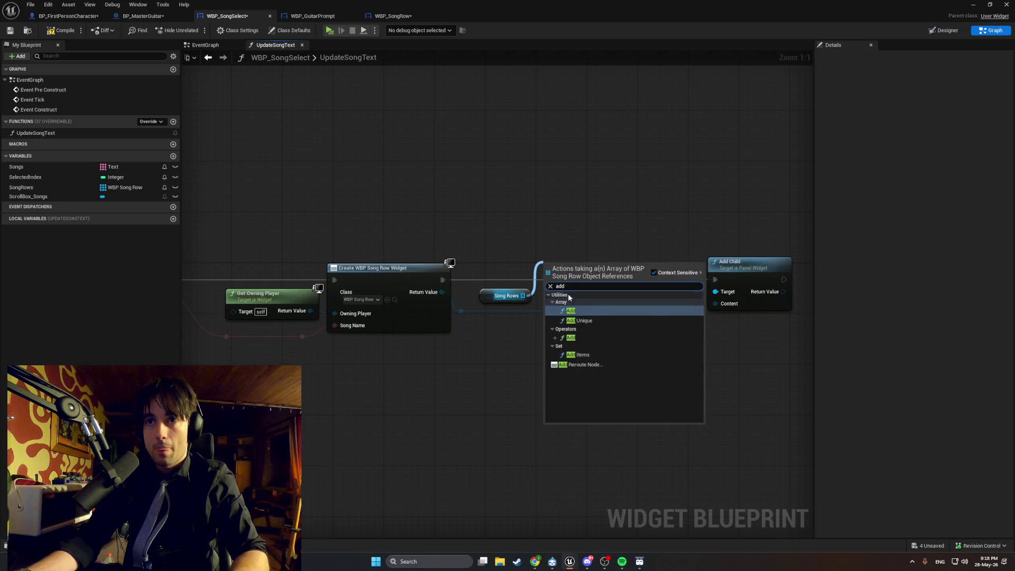
click(618, 315)
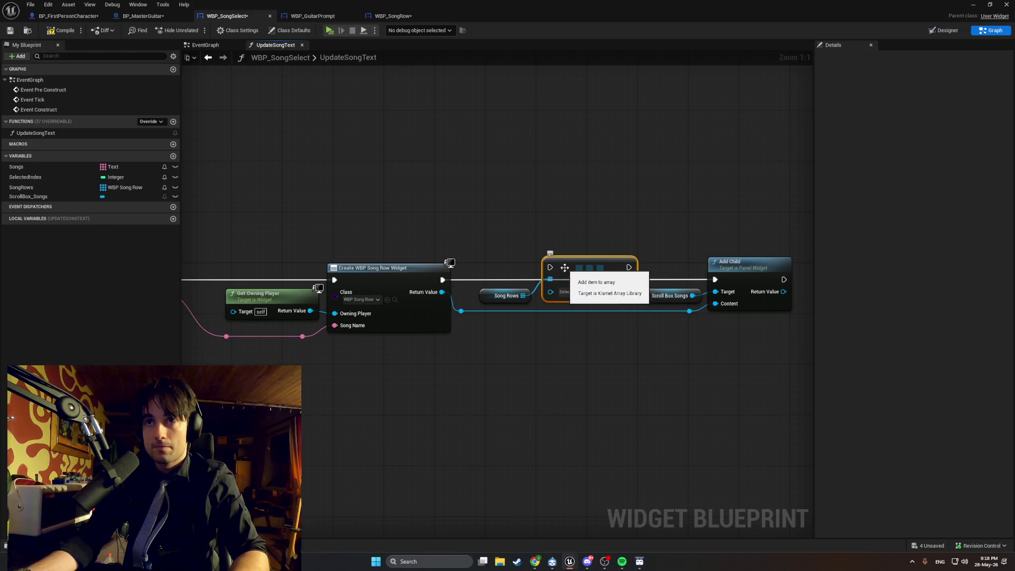
drag(561, 278, 560, 282)
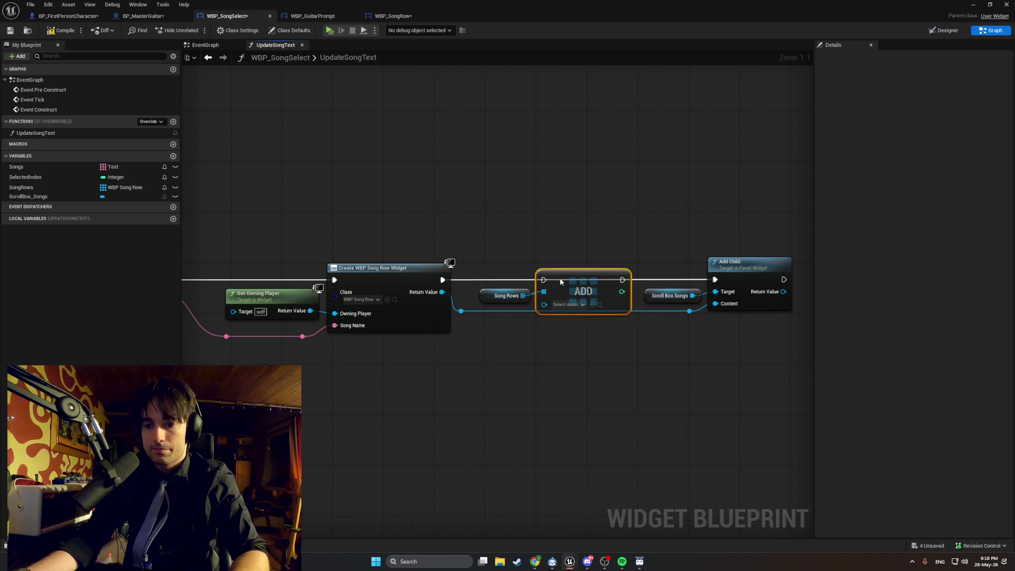
click(676, 338)
Route Create Widget's Return Value through reroute knots into Add's item input.
click(689, 311)
shift+click(461, 310)
drag(461, 315, 462, 329)
click(511, 310)
drag(443, 294, 544, 304)
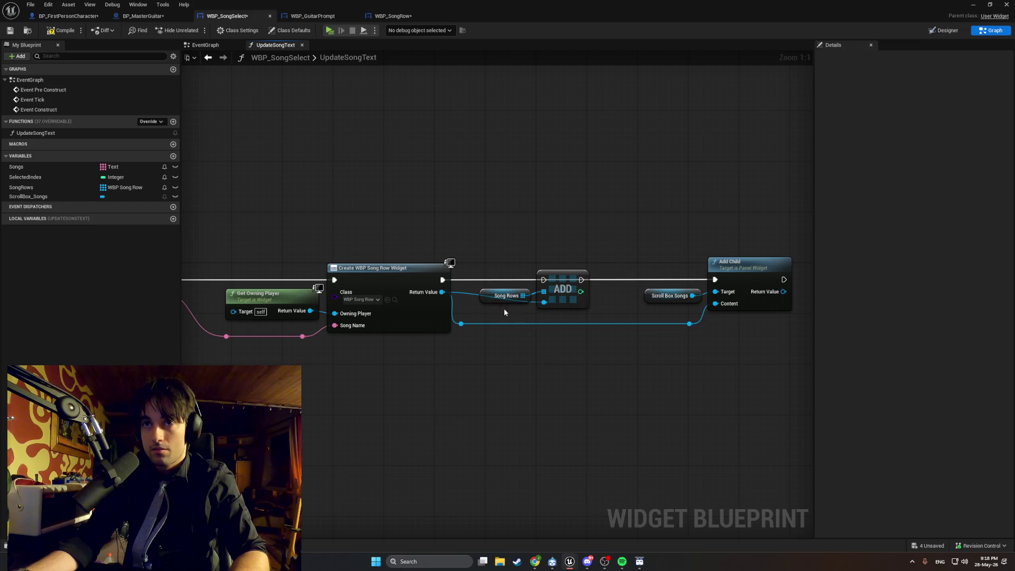
double_click(463, 292)
drag(465, 292, 481, 315)
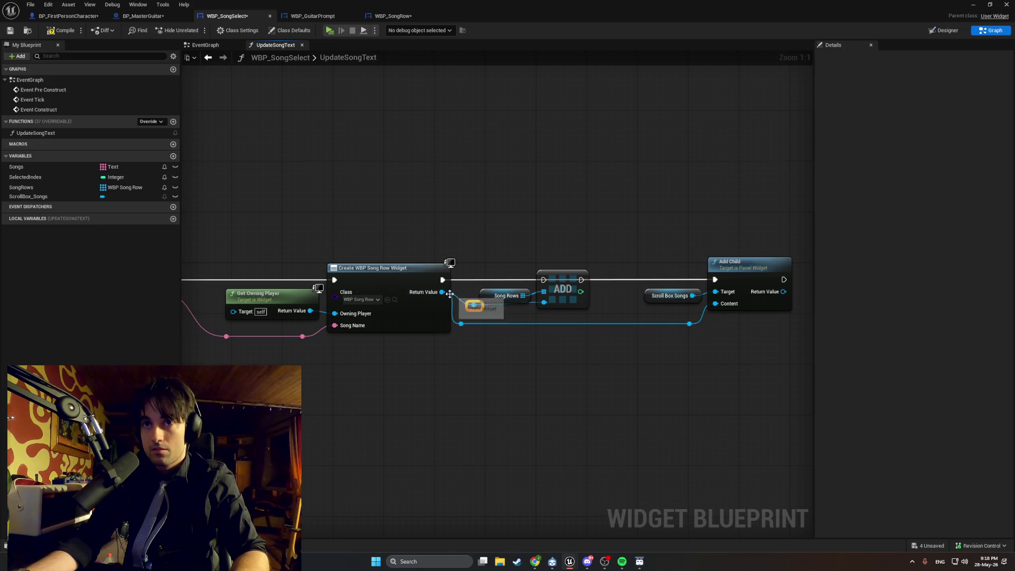
key(Delete)
mouse_move(460, 323)
mouse_down()
mouse_move(545, 314)
mouse_move(534, 272)
mouse_move(479, 277)
mouse_up()
Chain execution Create Widget → Add → Add Child, then switch to the browser.
drag(561, 280, 551, 282)
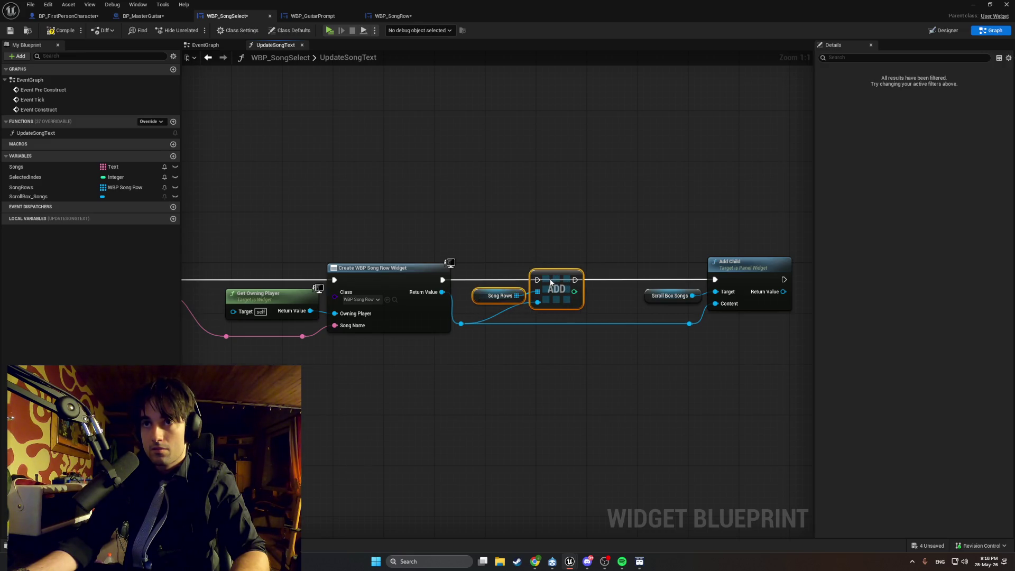
drag(443, 280, 714, 280)
mouse_move(766, 365)
mouse_down()
mouse_move(699, 261)
mouse_move(682, 285)
mouse_move(663, 265)
mouse_up()
click(617, 242)
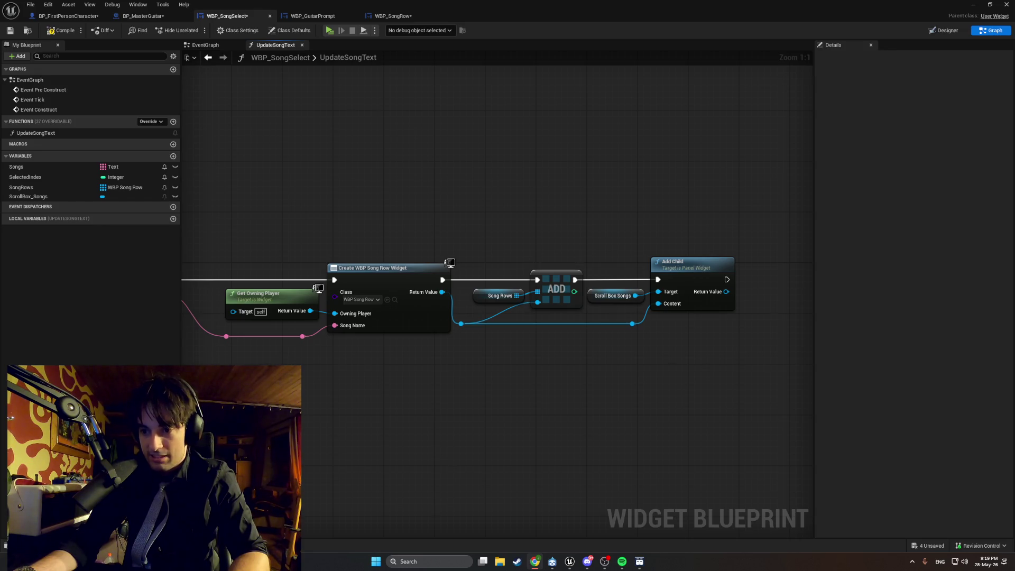
key(alt+Tab)
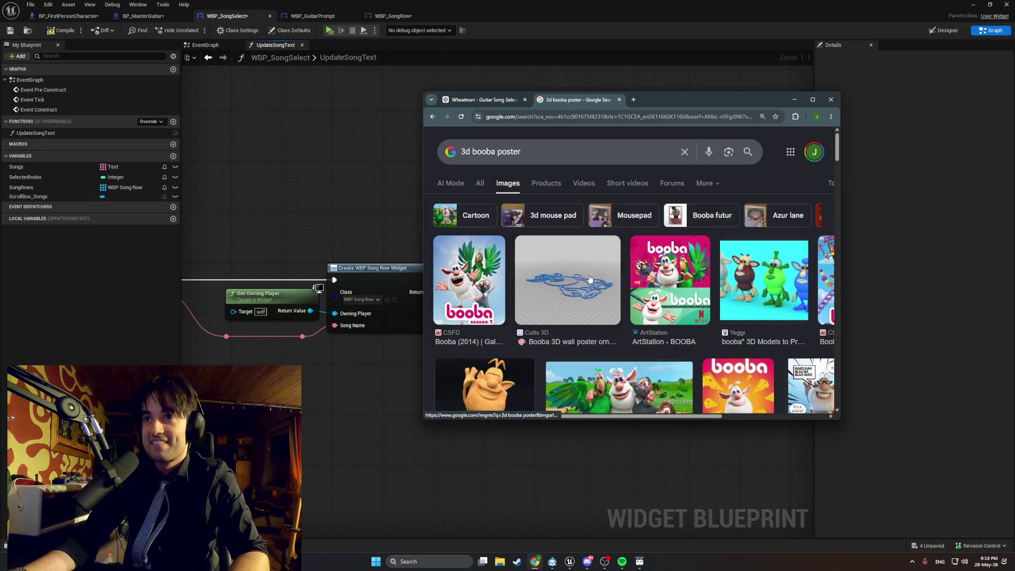
key(super+Down)
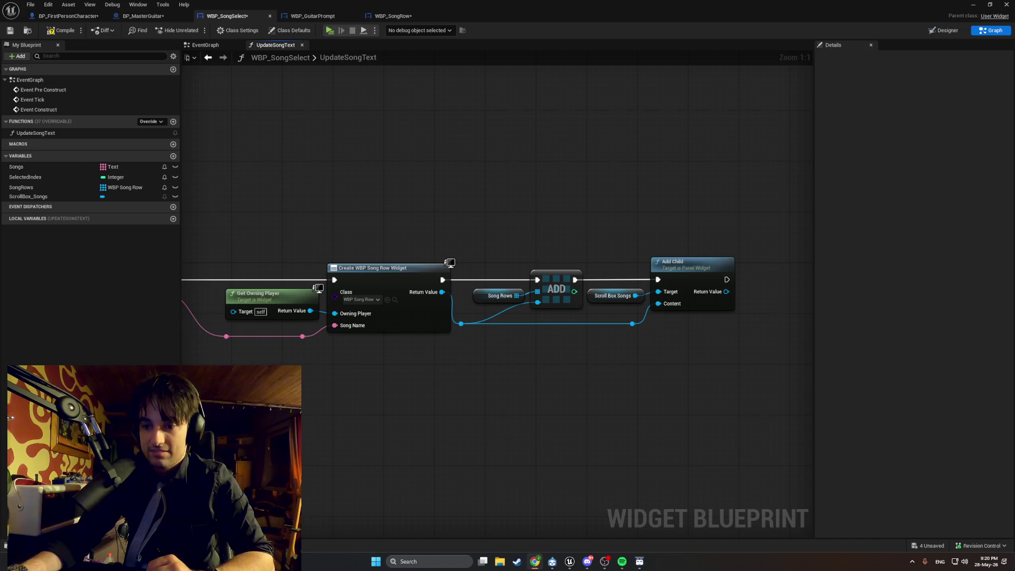
drag(372, 431, 541, 421)
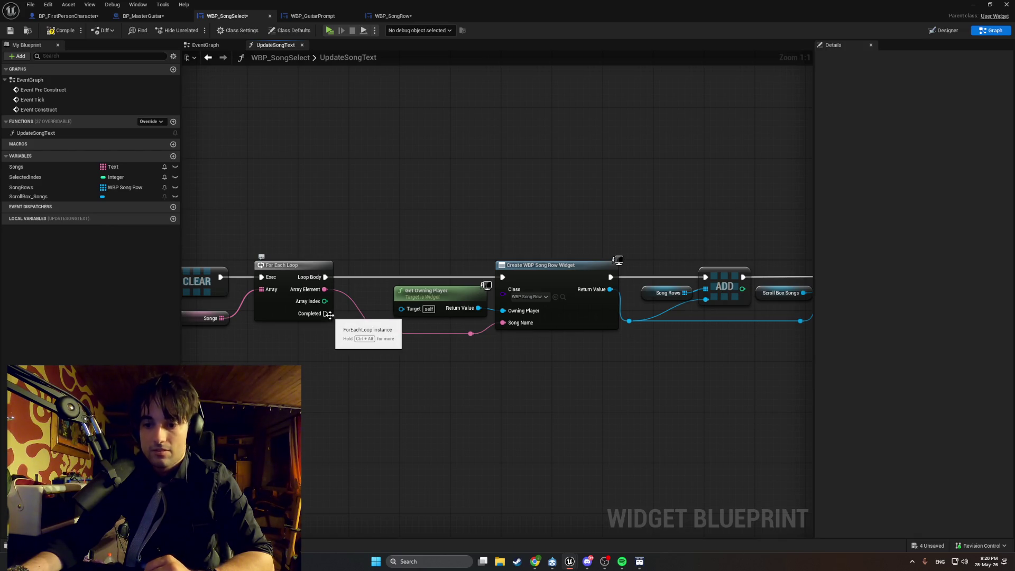
drag(328, 314, 389, 369)
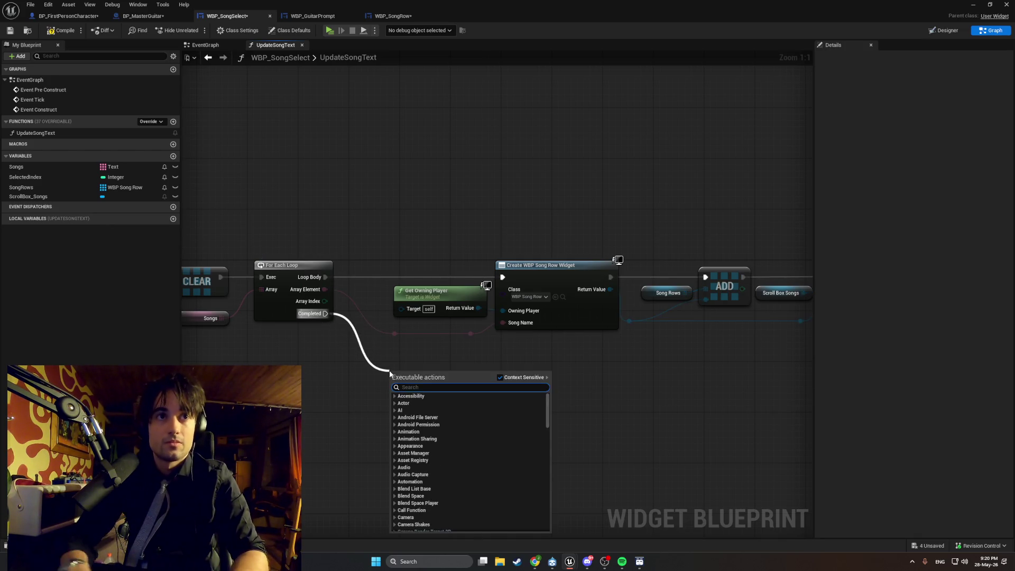
text(update)
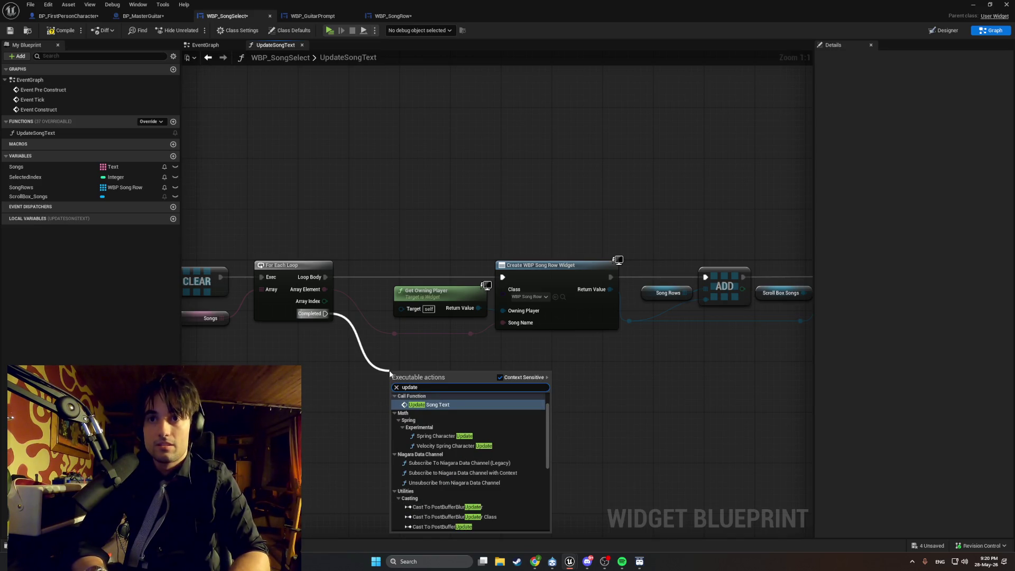
text( se)
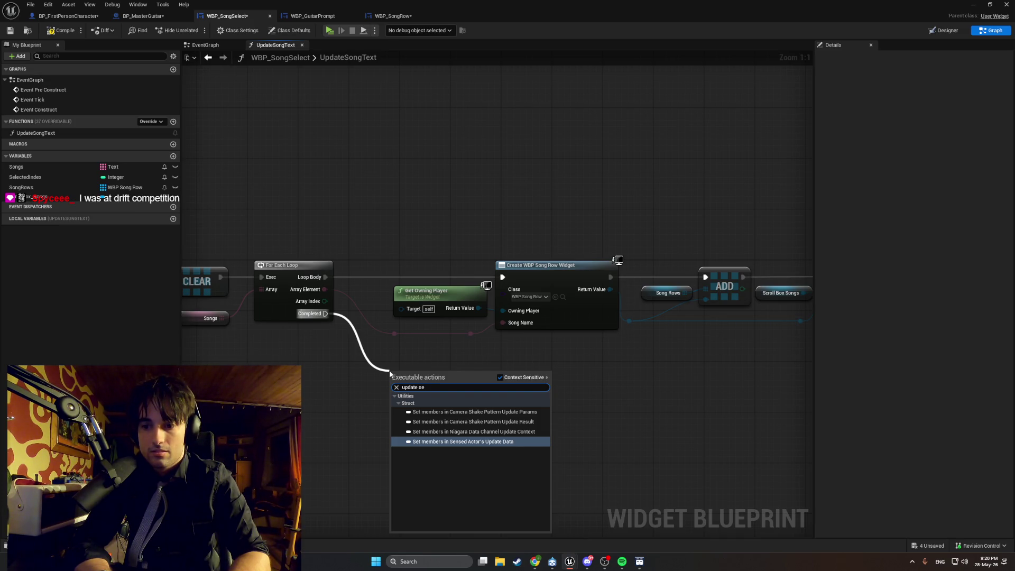
key(Escape)
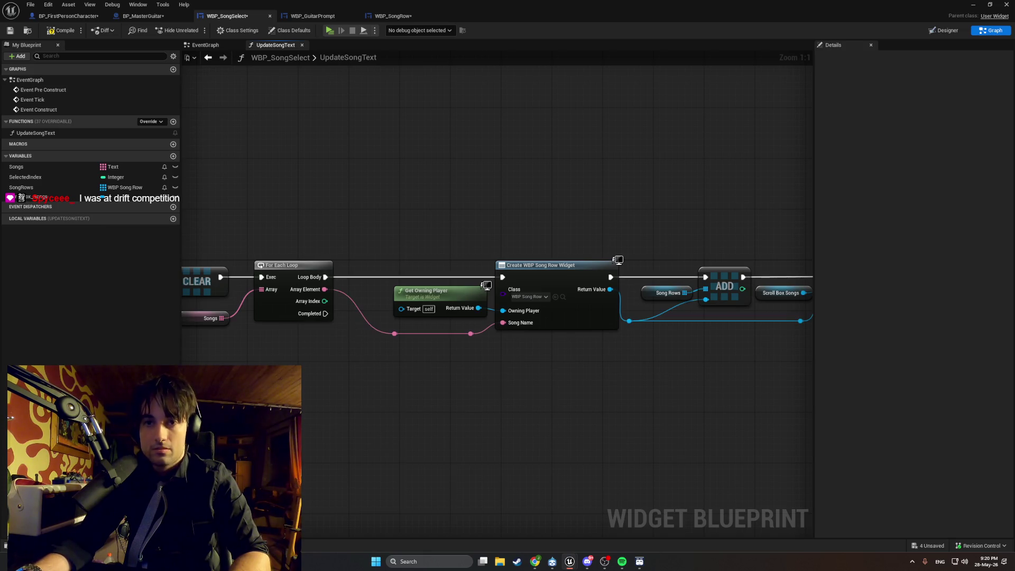
Create a new function named UpdateSelectedSongs.
click(173, 121)
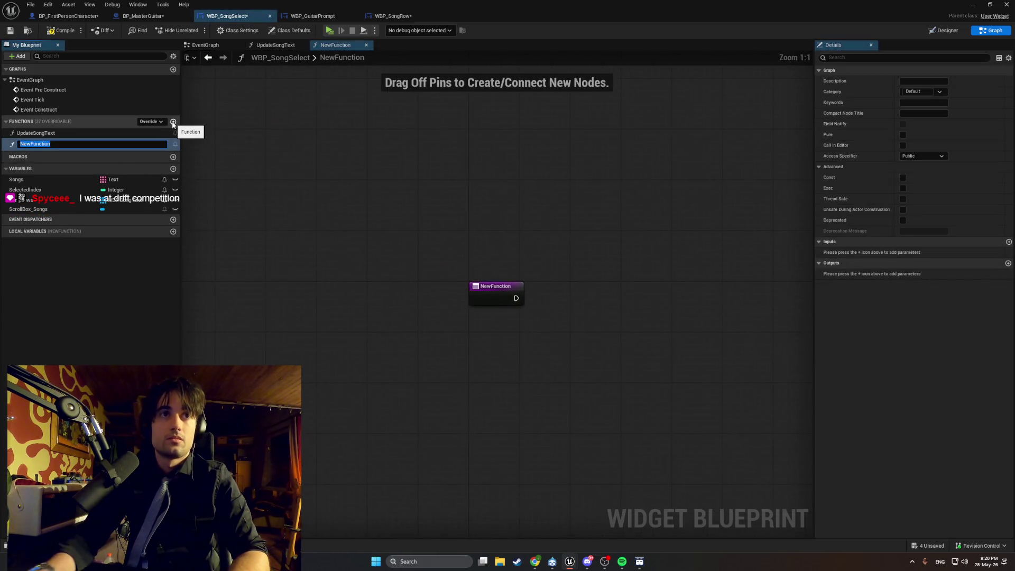
text(UpdateSele)
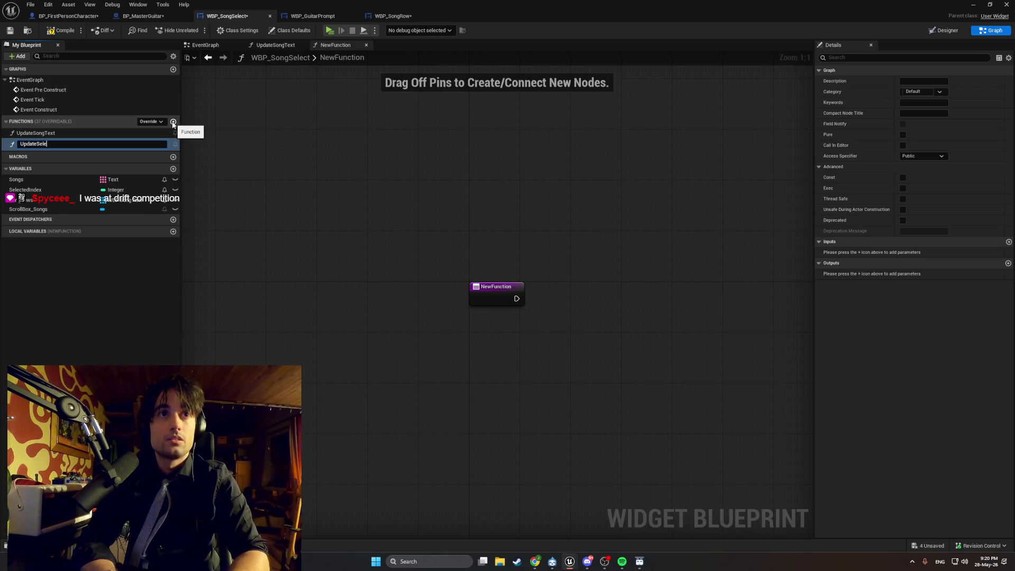
text(cted)
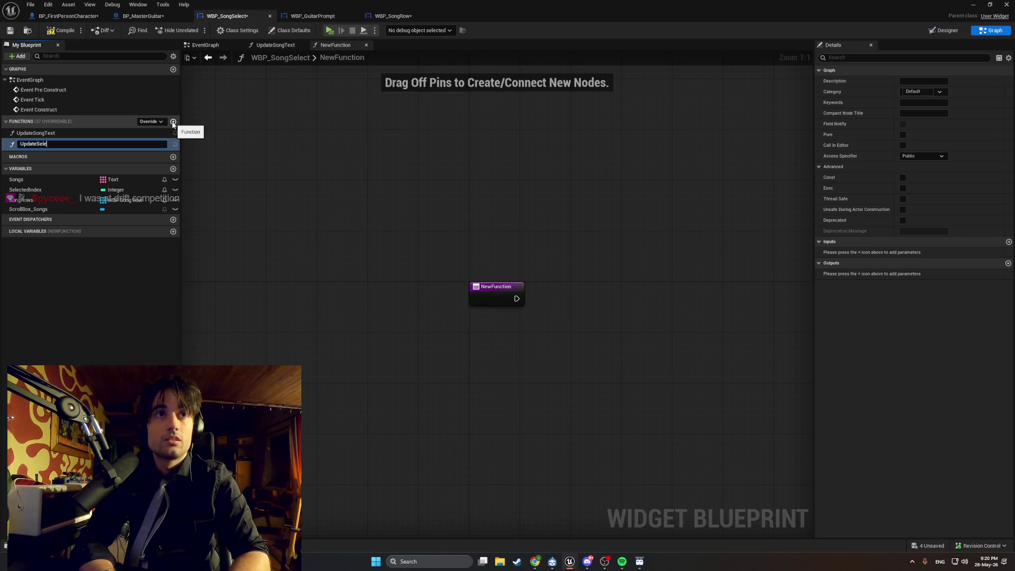
text(Songs)
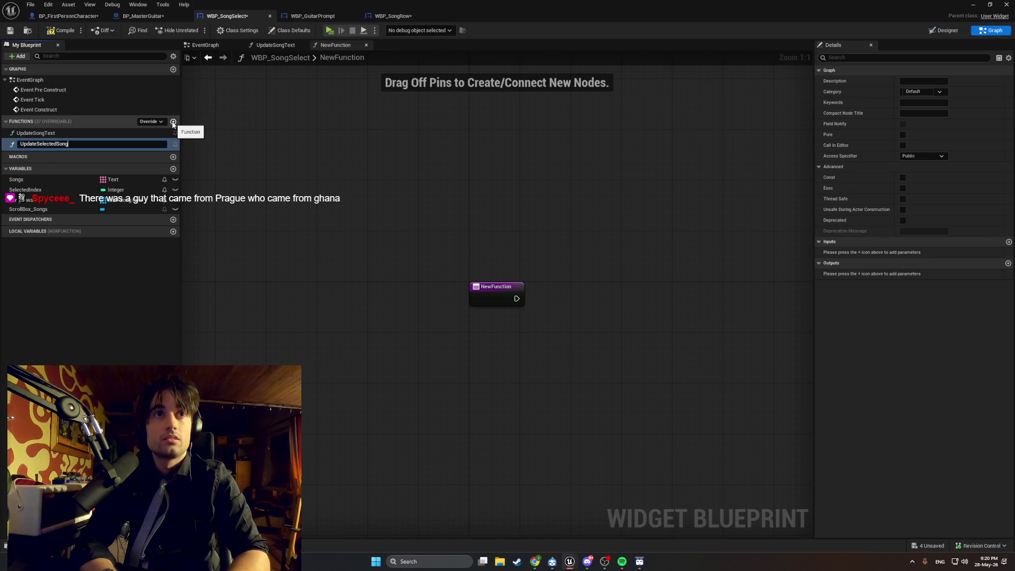
key(Return)
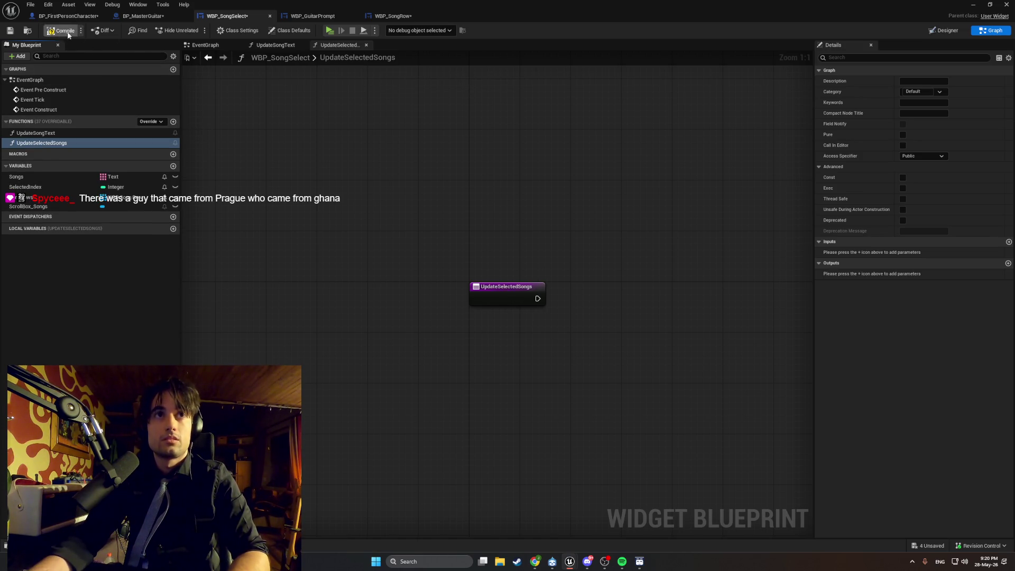
Call Update Selected Songs from the loop's Completed pin in UpdateSongText.
click(275, 45)
drag(325, 313, 395, 351)
text(UpdateS)
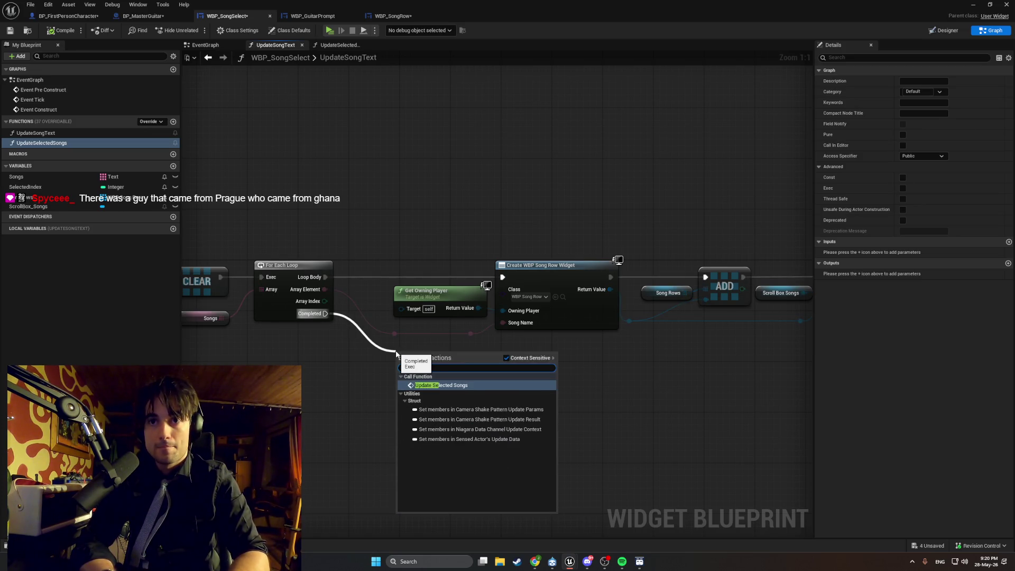
key(Return)
click(370, 380)
Fit the whole UpdateSongText chain in view, screenshot it, and open UpdateSelectedSongs.
scroll(366, 380, down, 2)
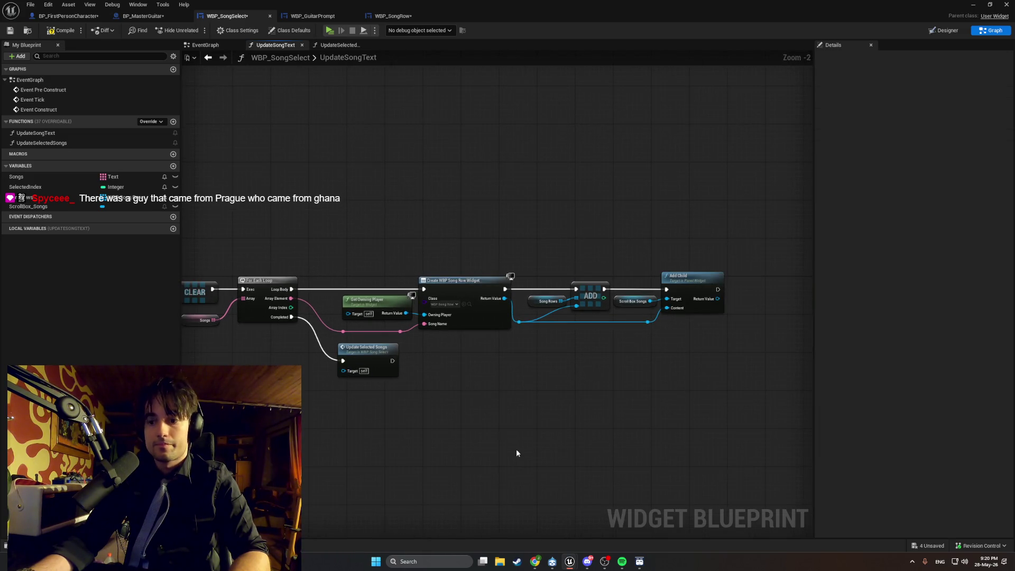
mouse_move(598, 525)
mouse_down()
mouse_move(475, 374)
mouse_move(429, 338)
mouse_up()
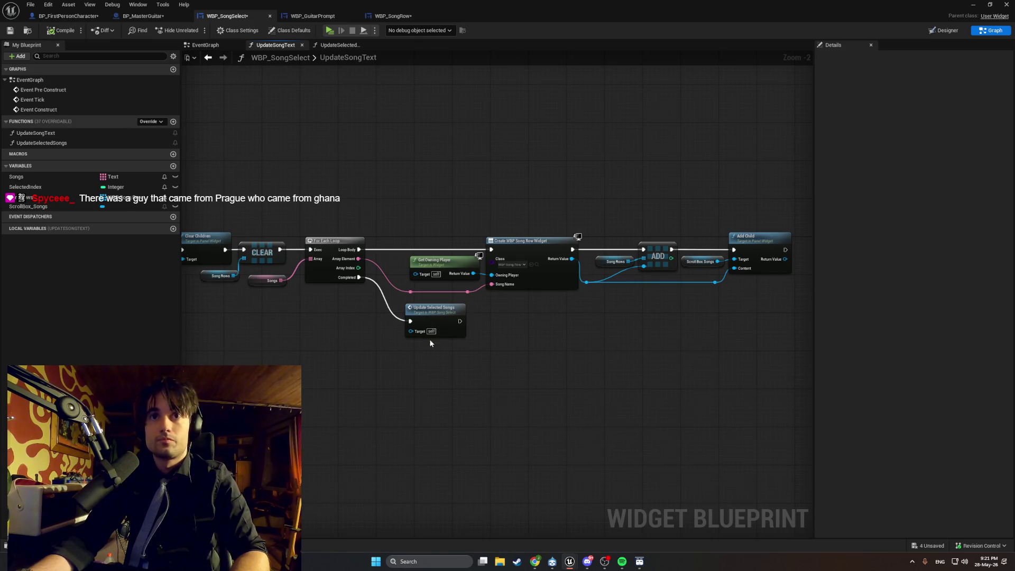
drag(664, 367, 704, 369)
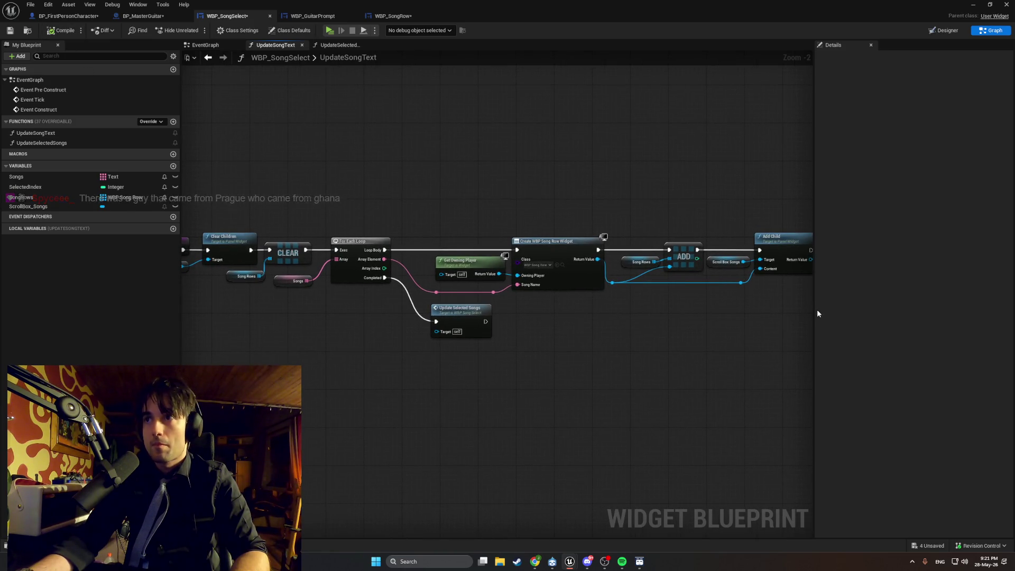
drag(814, 313, 931, 312)
drag(690, 323, 680, 328)
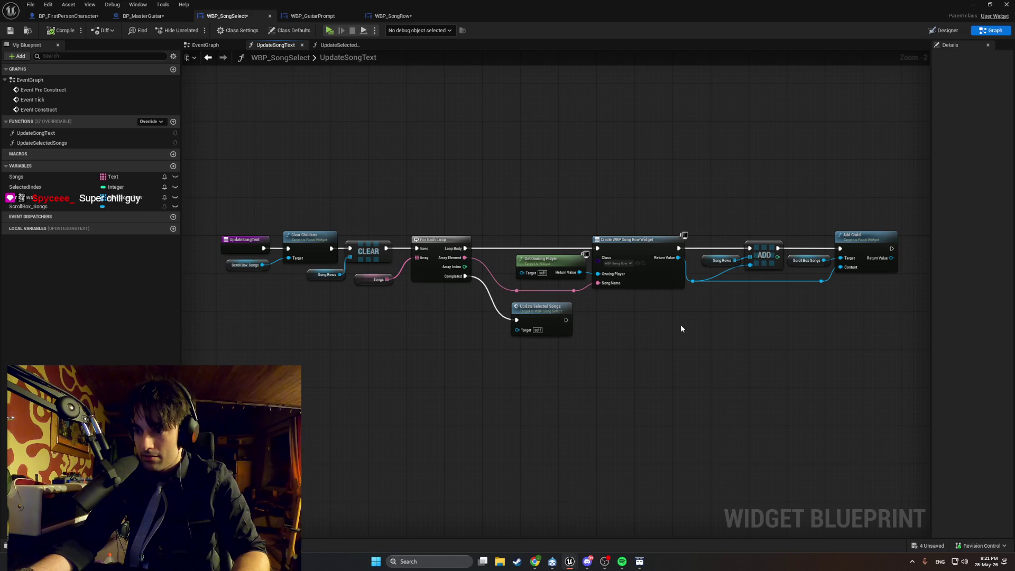
key(super+shift+s)
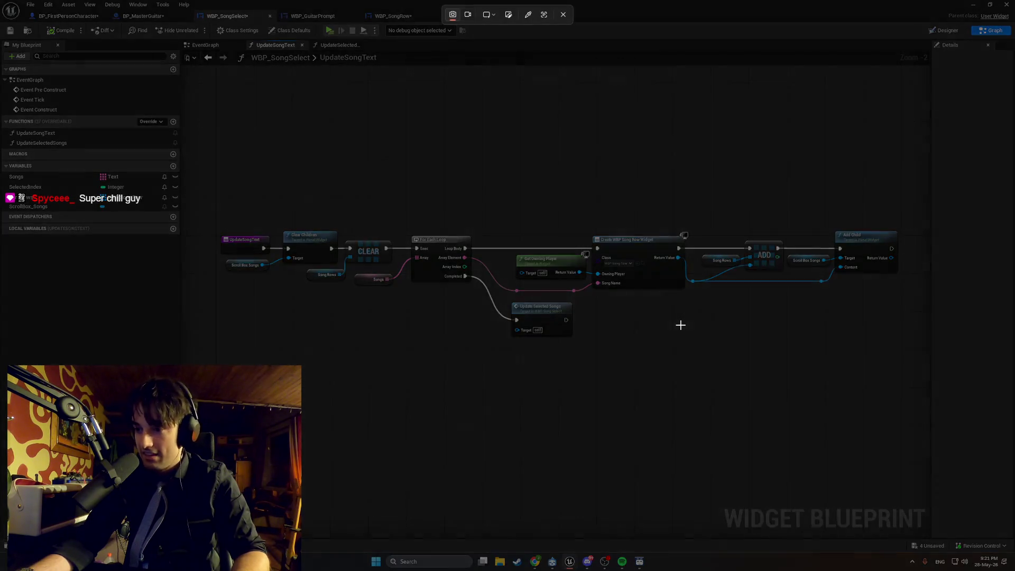
mouse_move(920, 367)
mouse_down()
mouse_move(153, 177)
mouse_move(204, 177)
mouse_up()
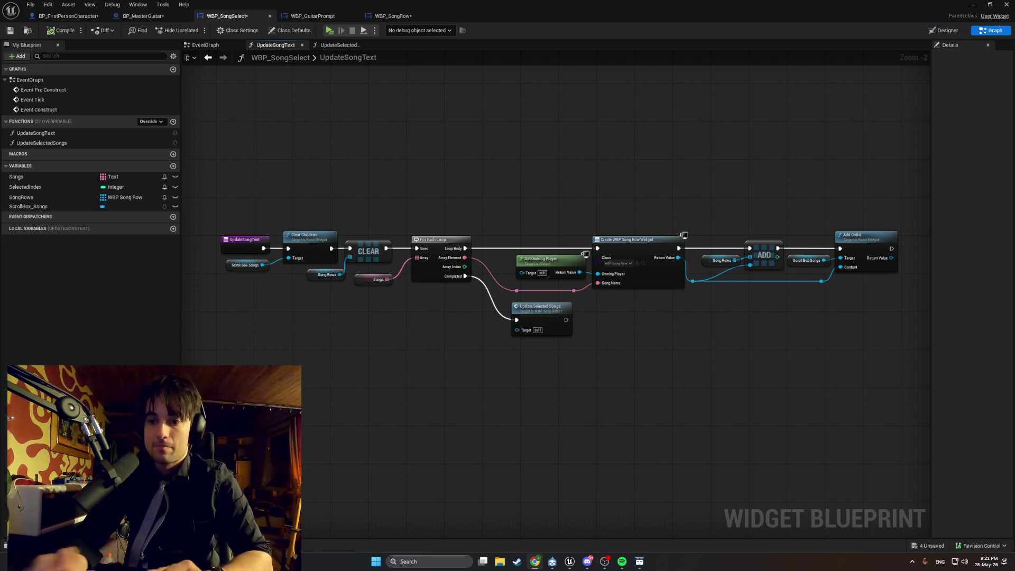
double_click(70, 144)
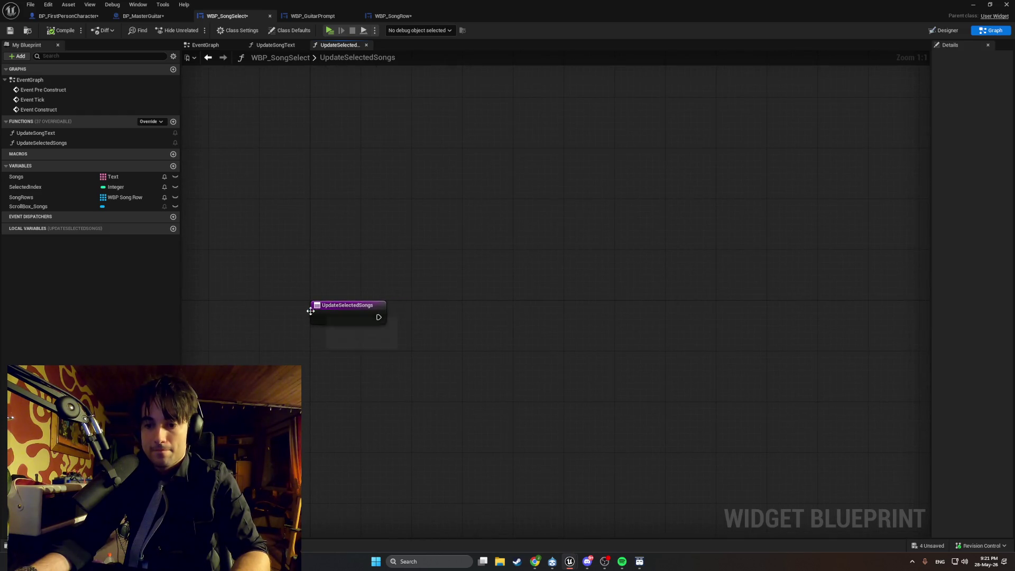
Add a For Each Loop after the function entry, iterating over the Song Rows array.
drag(378, 317, 515, 300)
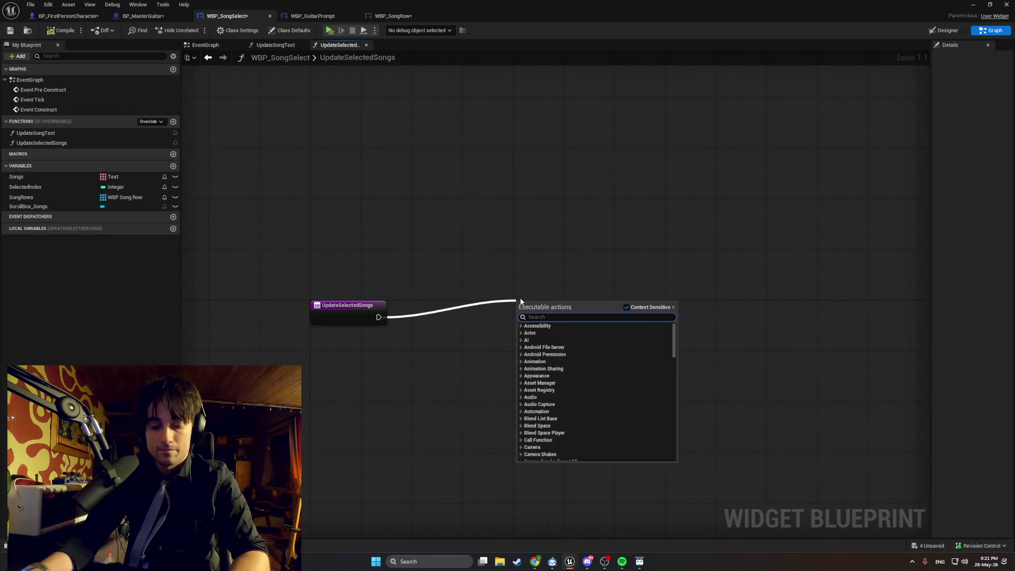
text(for each)
key(Return)
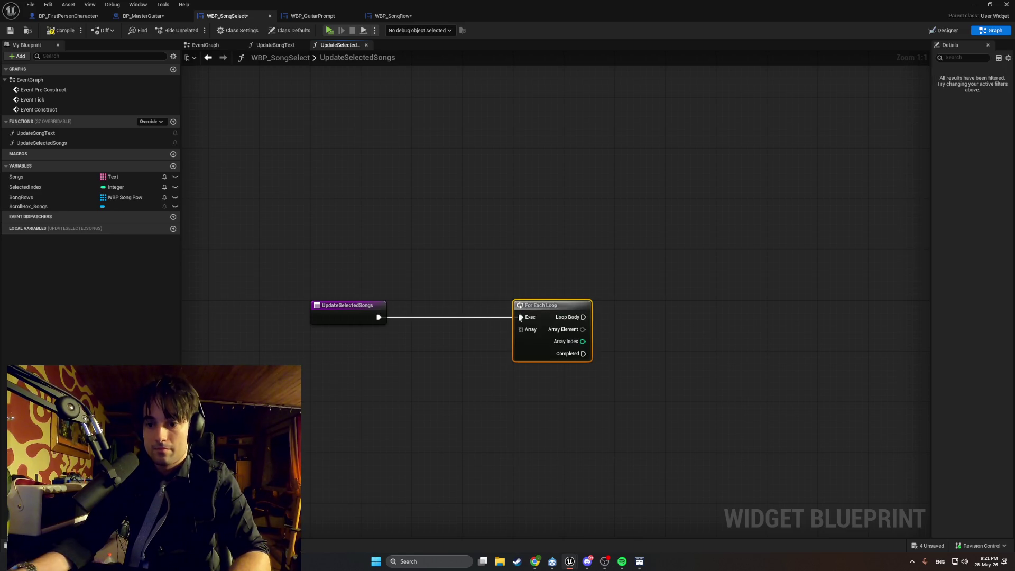
mouse_move(53, 198)
mouse_down()
mouse_move(447, 354)
mouse_move(521, 329)
mouse_up()
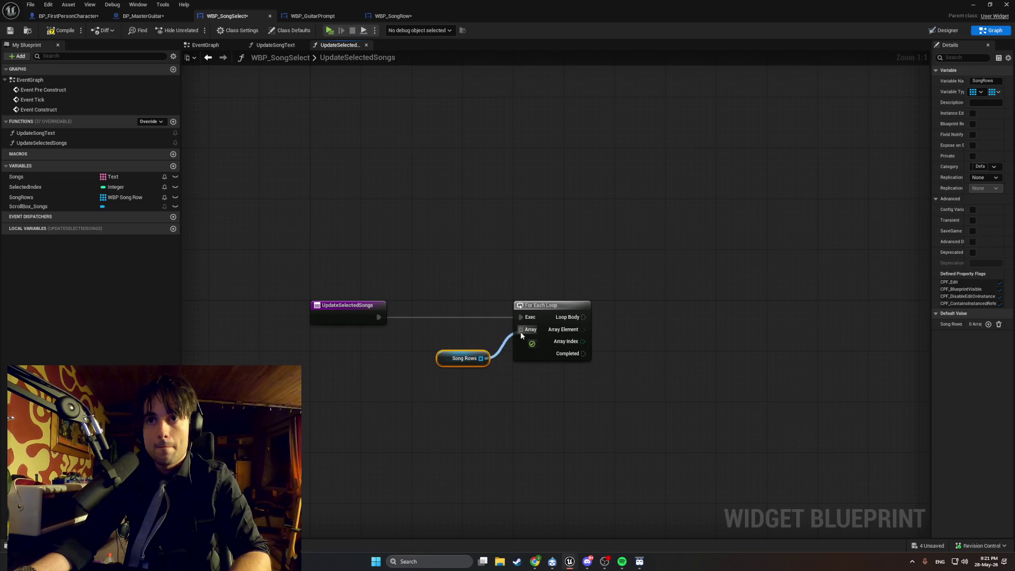
drag(445, 361, 463, 336)
Reposition the Song Rows getter and For Each Loop neatly to the left.
drag(597, 381, 432, 285)
drag(550, 348, 455, 348)
click(391, 363)
drag(388, 332, 375, 339)
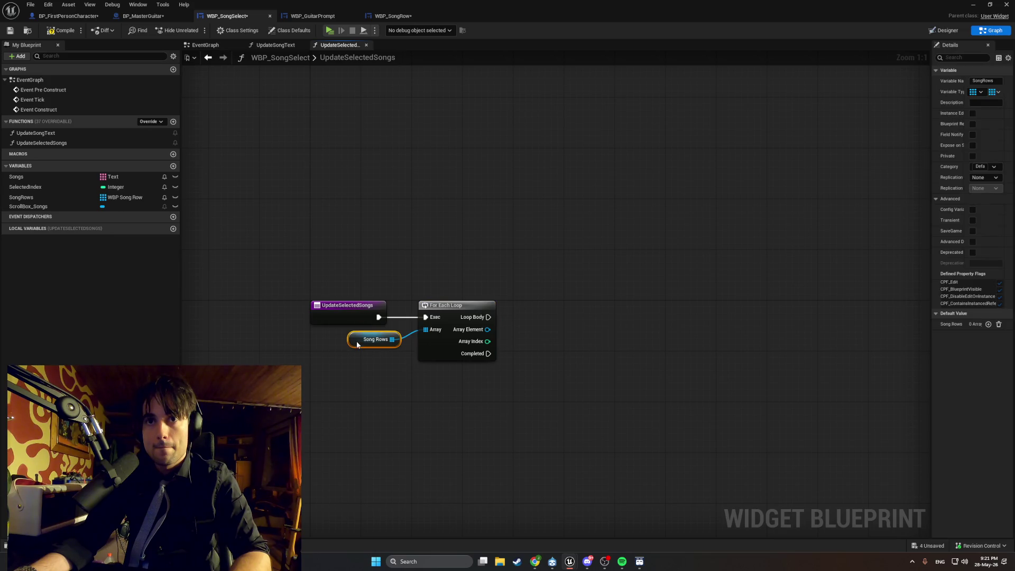
mouse_move(531, 398)
mouse_down()
mouse_move(414, 301)
mouse_move(346, 319)
mouse_up()
mouse_move(444, 316)
mouse_down()
mouse_move(419, 316)
mouse_move(432, 316)
mouse_up()
click(509, 319)
drag(508, 319, 490, 332)
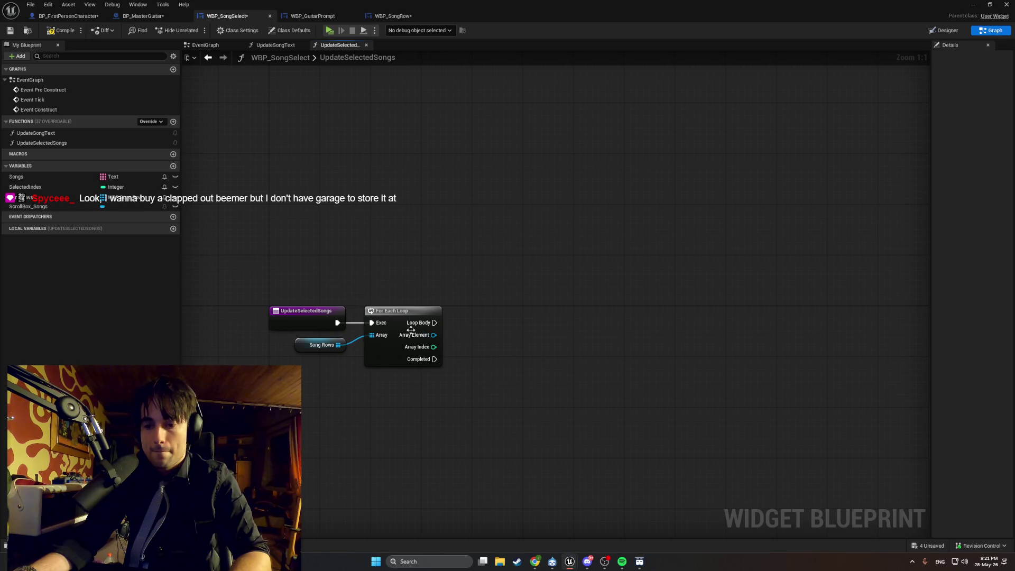
Compare the loop's Array Index with the Selected Index variable using an == node.
drag(433, 346, 507, 346)
text(equal)
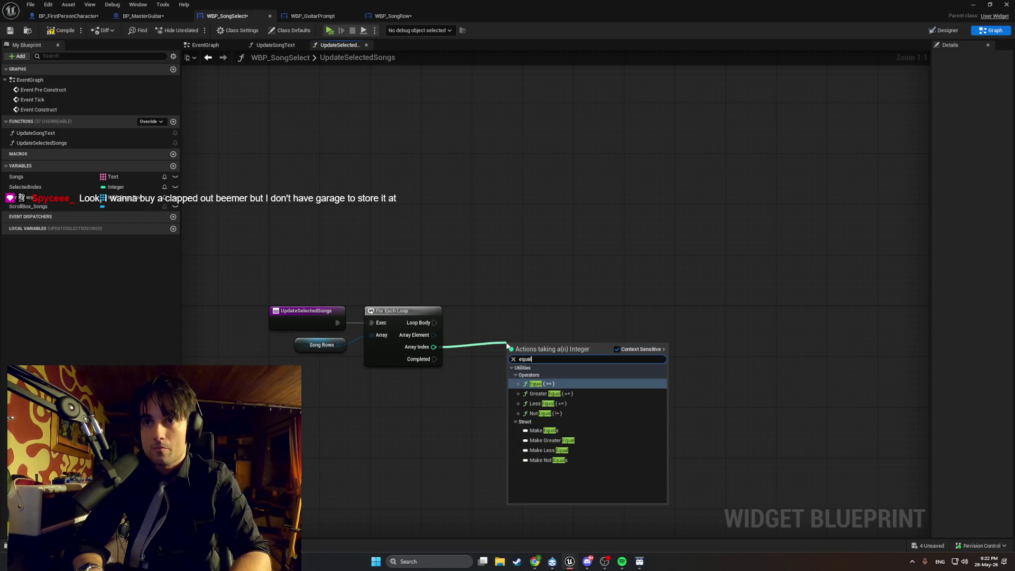
text( int)
key(BackSpace)
key(BackSpace)
key(BackSpace)
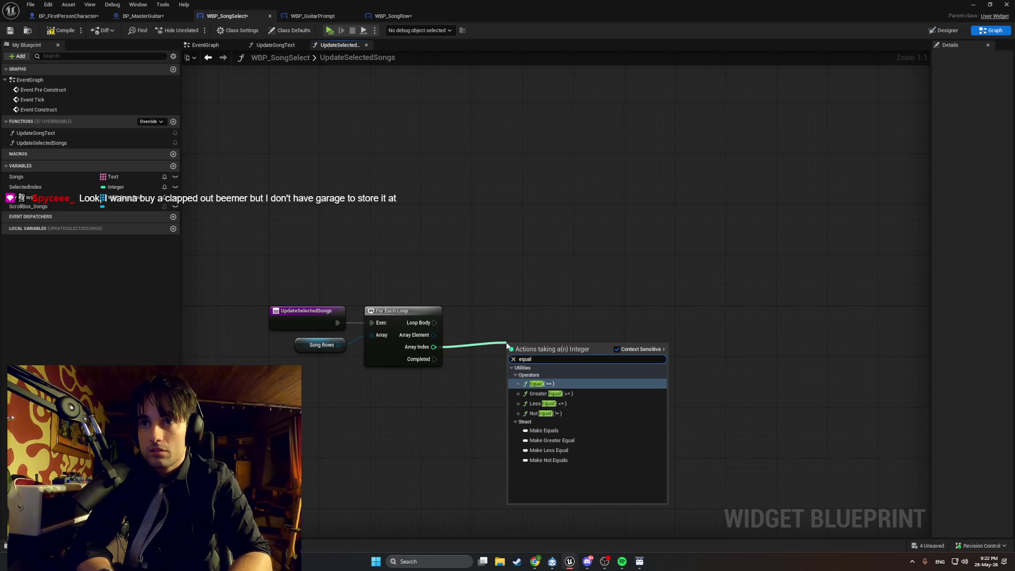
key(Return)
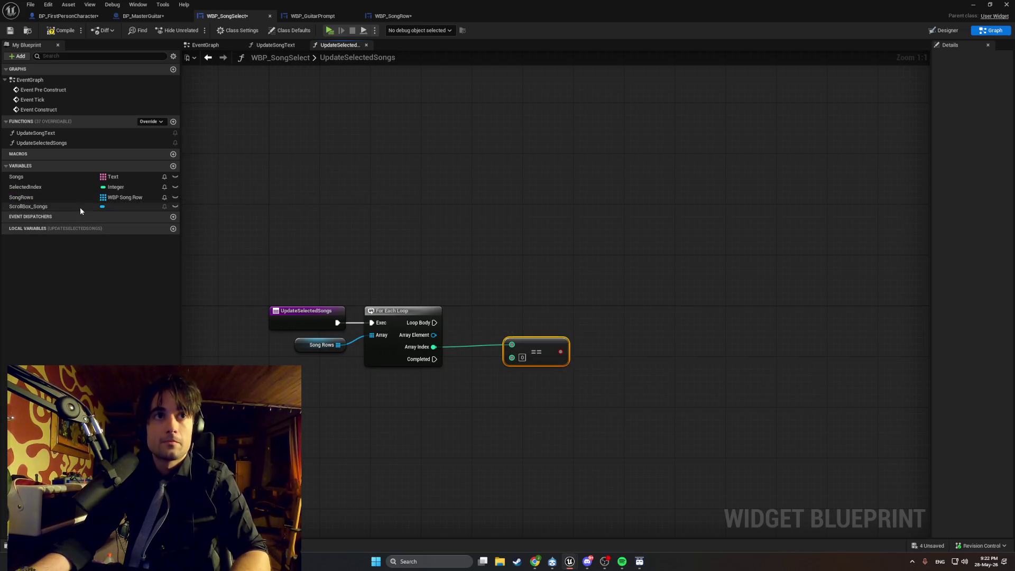
mouse_move(71, 188)
mouse_down()
mouse_move(436, 348)
mouse_move(451, 371)
mouse_move(494, 380)
mouse_move(511, 357)
mouse_up()
click(465, 386)
drag(582, 424, 511, 419)
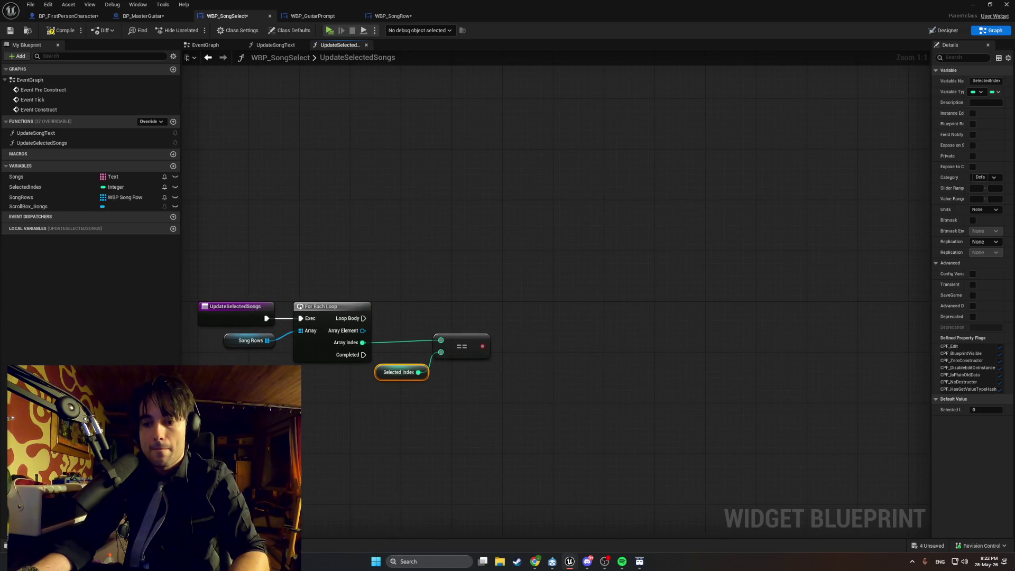
mouse_move(488, 418)
mouse_down()
mouse_move(423, 338)
mouse_move(453, 359)
mouse_up()
click(419, 329)
Call Set Selected on each song row, feeding the == result into Selected.
mouse_move(362, 331)
mouse_down()
mouse_move(374, 341)
mouse_move(473, 317)
mouse_up()
text(set selec)
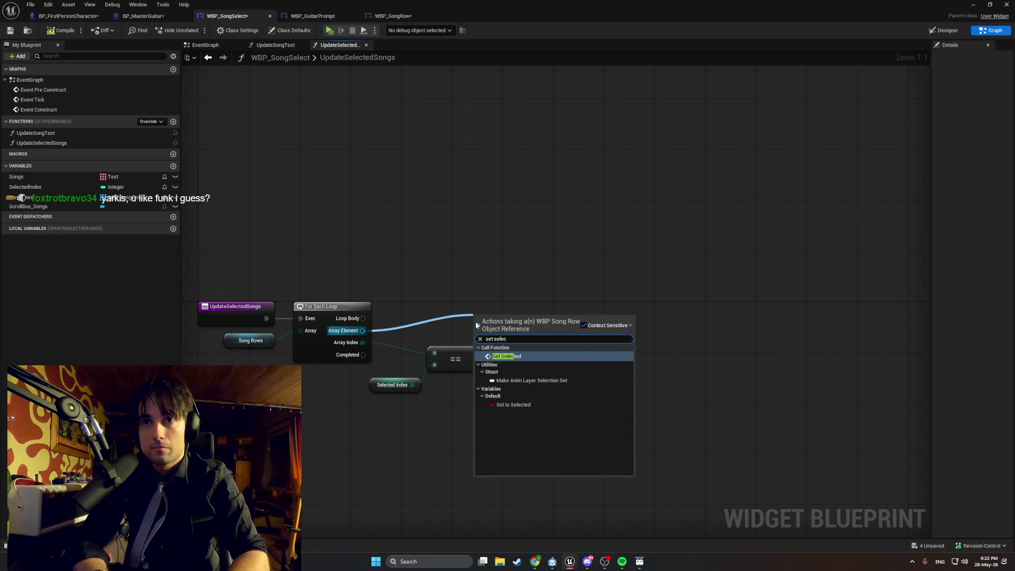
key(Return)
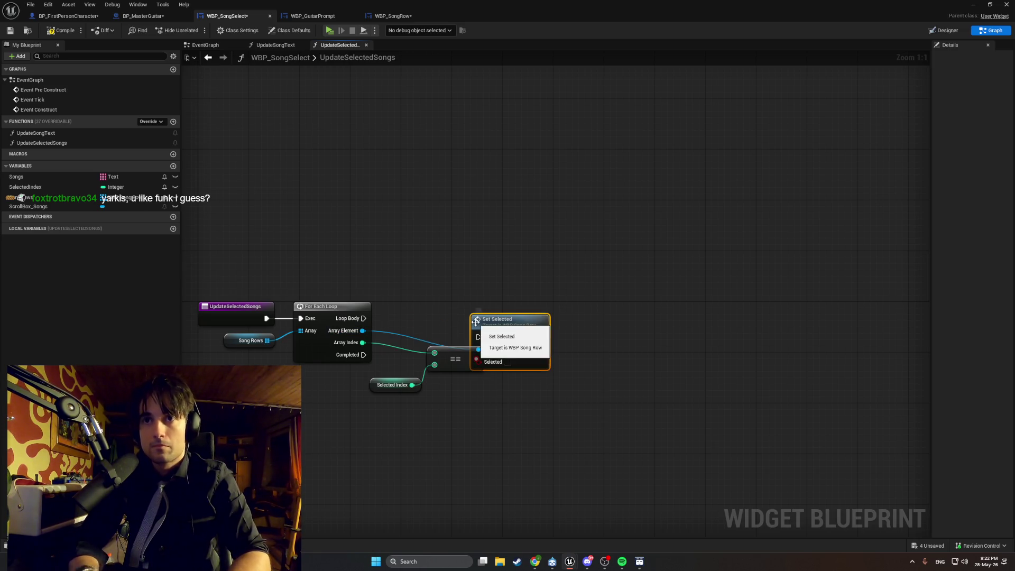
drag(495, 322, 495, 304)
mouse_move(542, 442)
mouse_down()
mouse_move(365, 359)
mouse_move(516, 432)
mouse_move(421, 355)
mouse_up()
click(481, 427)
drag(481, 427, 402, 353)
mouse_move(478, 361)
mouse_down()
mouse_move(458, 367)
mouse_move(477, 342)
mouse_up()
click(487, 398)
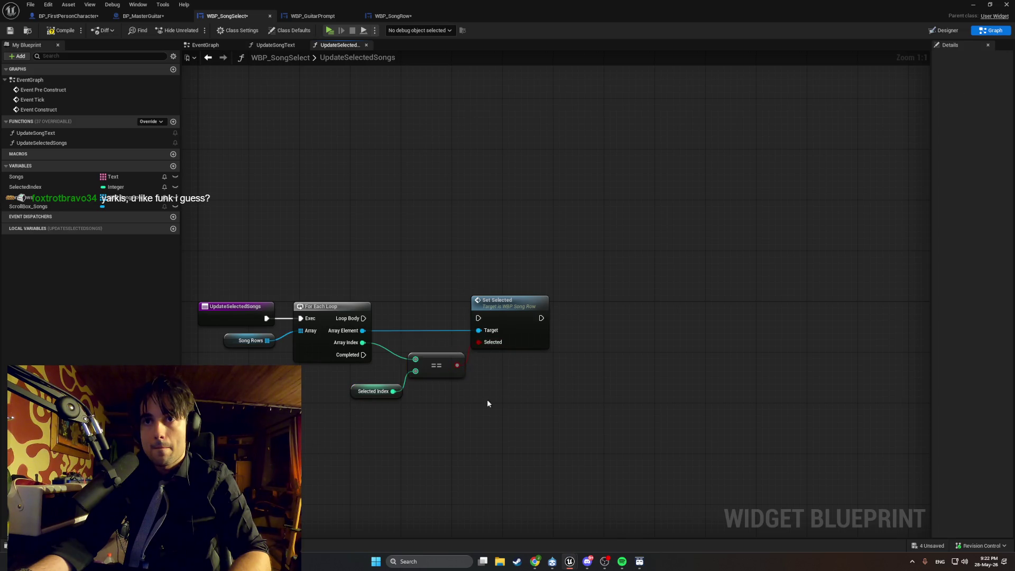
Connect Loop Body to Set Selected and tidy the comparison node layout.
drag(363, 318, 478, 318)
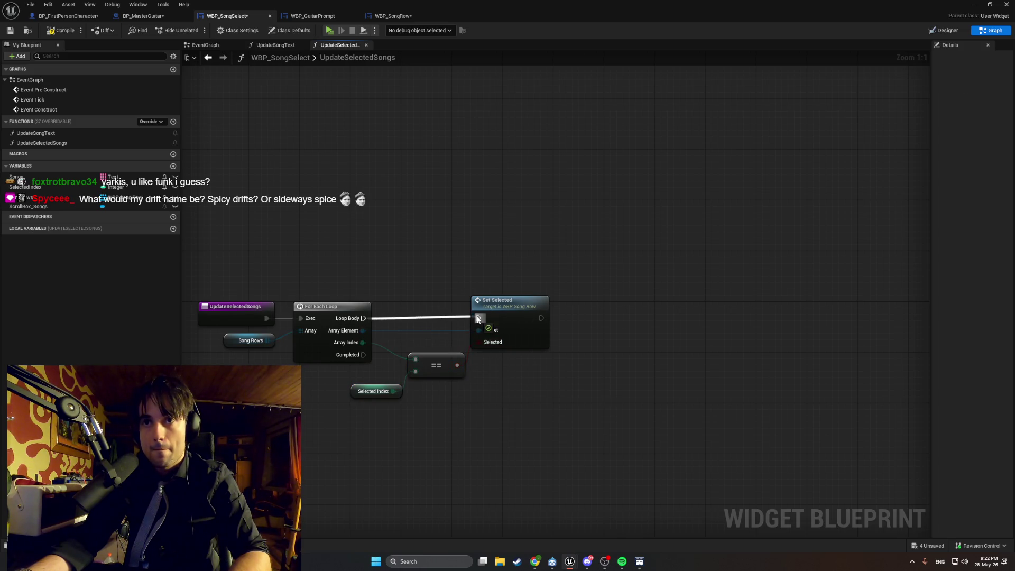
drag(427, 369, 440, 346)
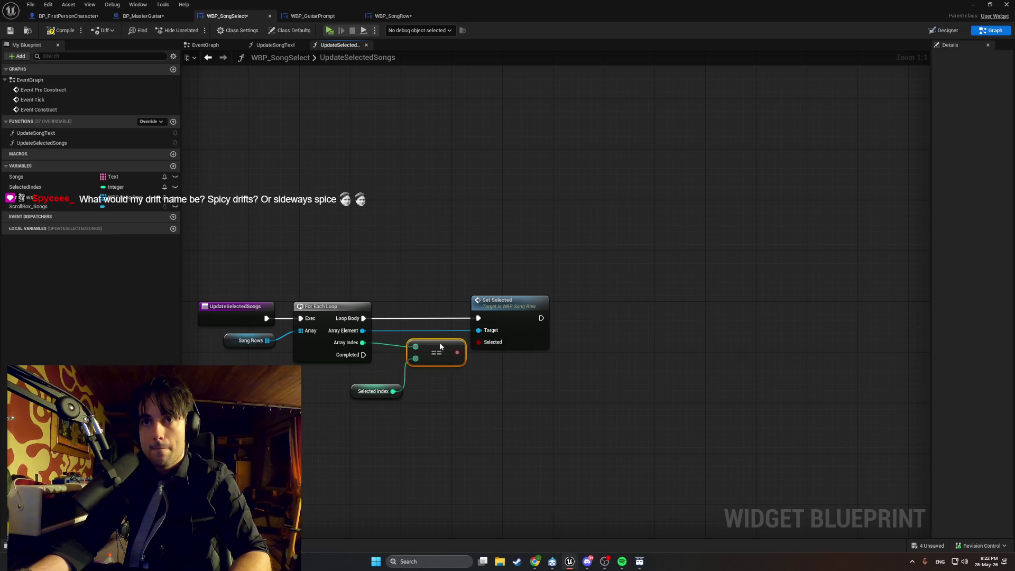
drag(360, 397, 369, 389)
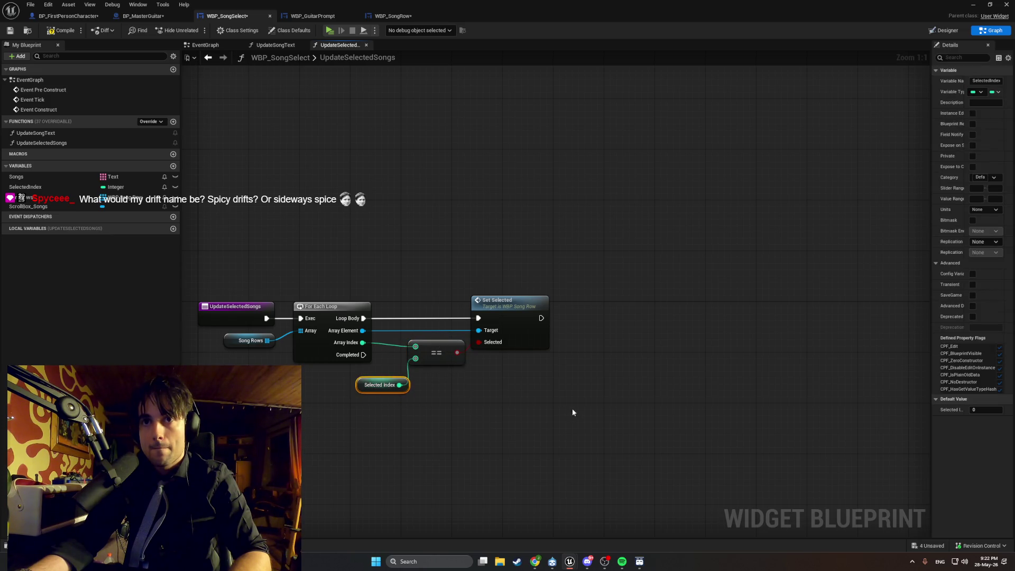
drag(571, 408, 425, 293)
drag(483, 306, 541, 306)
click(638, 403)
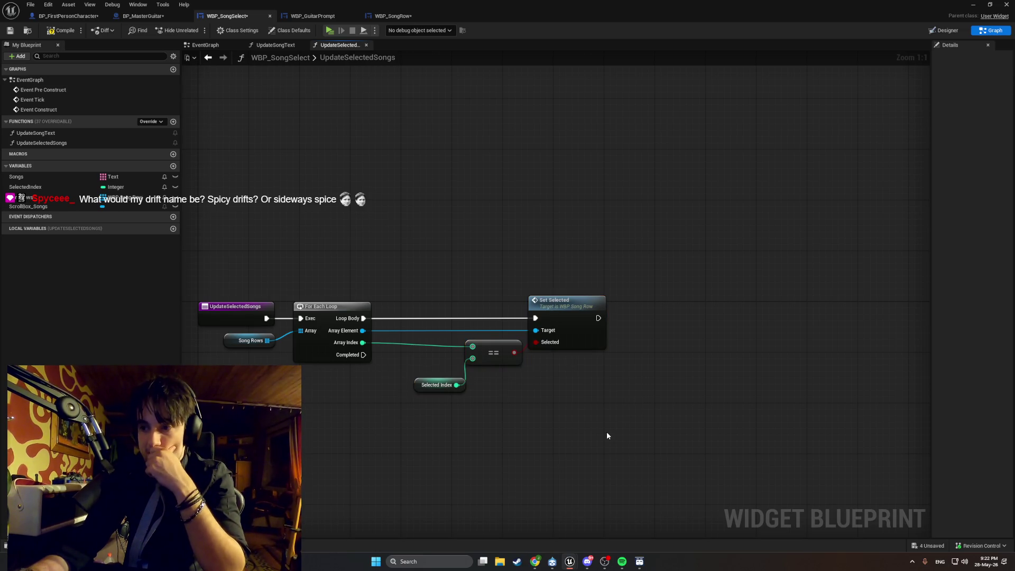
Play Man Funk from the porno music playlist in Spotify, then minimize Spotify.
click(622, 561)
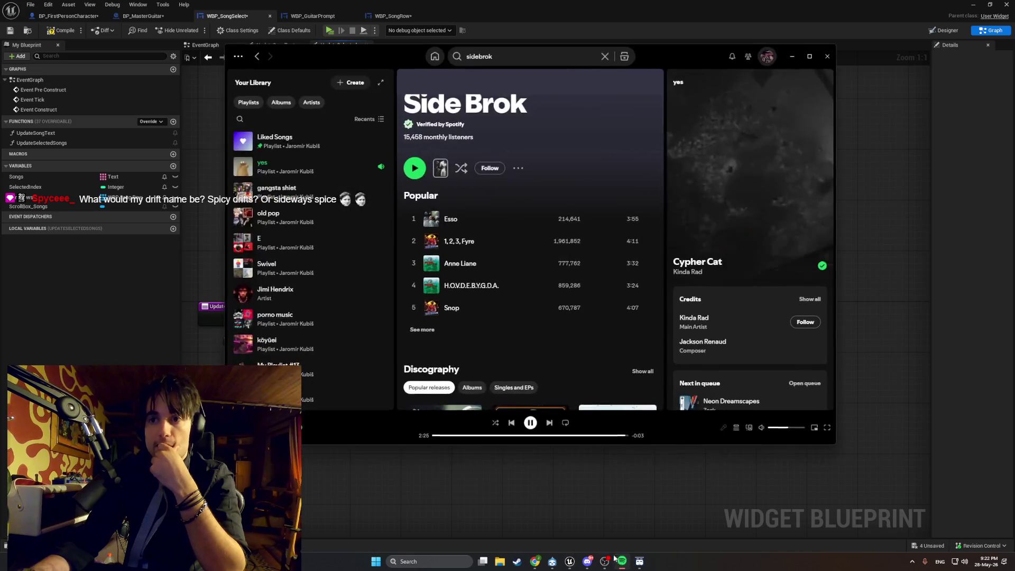
click(285, 192)
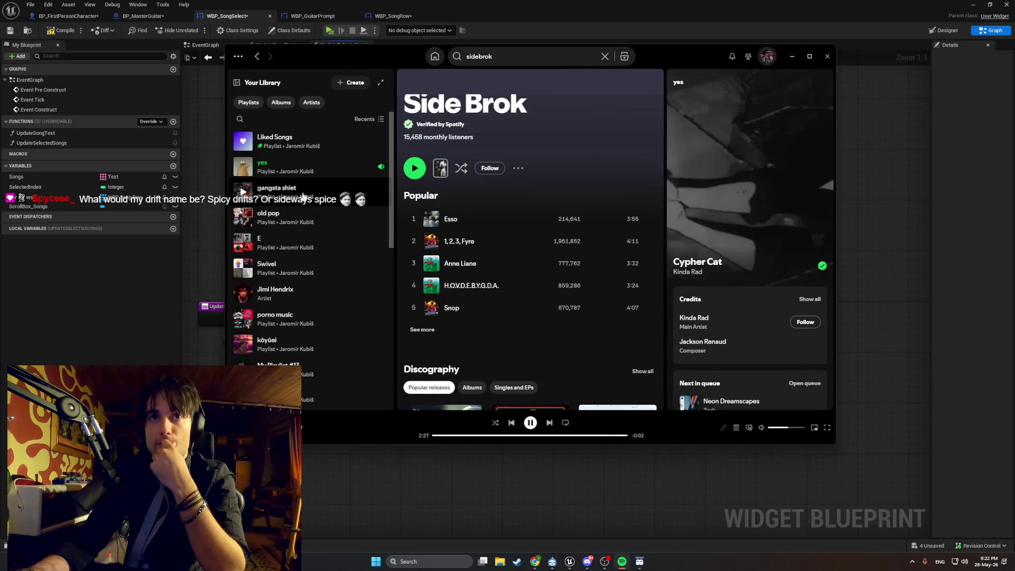
scroll(303, 234, down, 1)
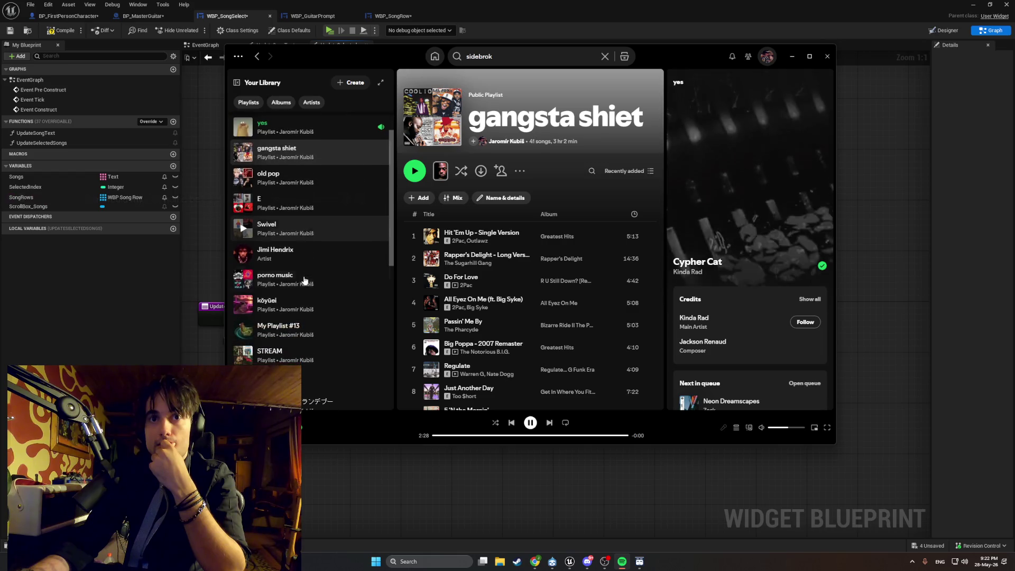
scroll(311, 240, down, 3)
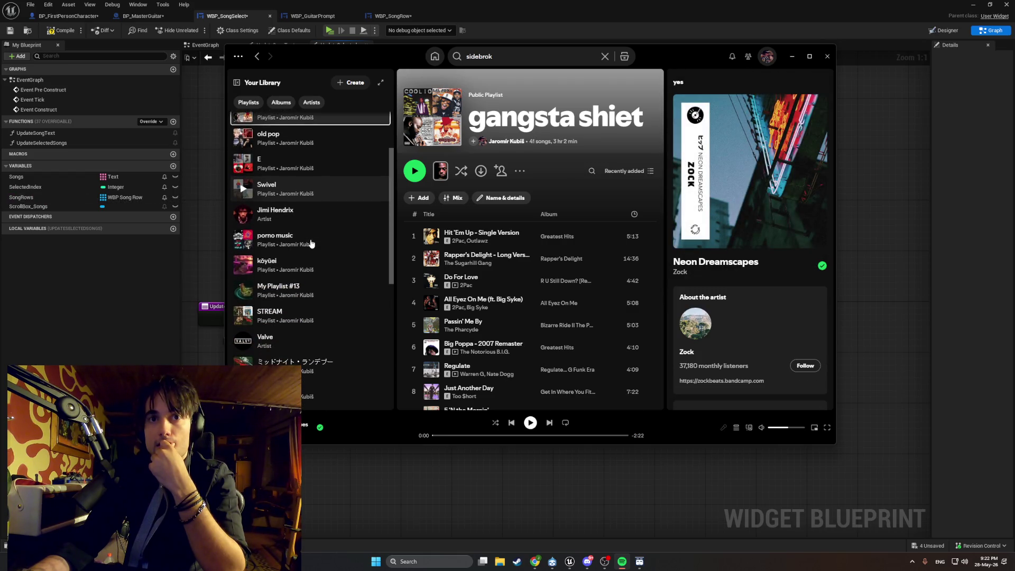
scroll(311, 243, down, 2)
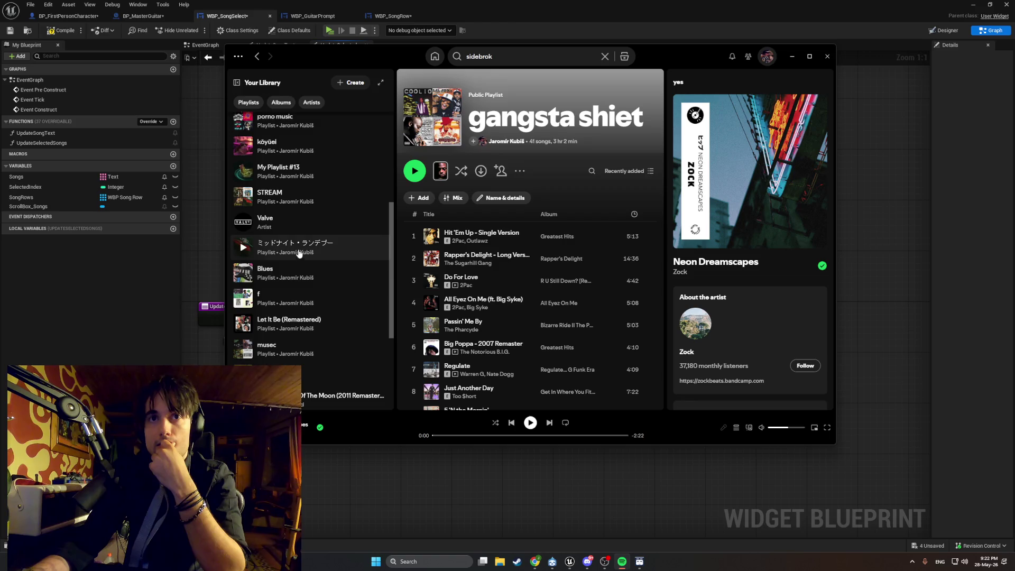
scroll(298, 248, up, 1)
scroll(298, 247, up, 3)
click(291, 205)
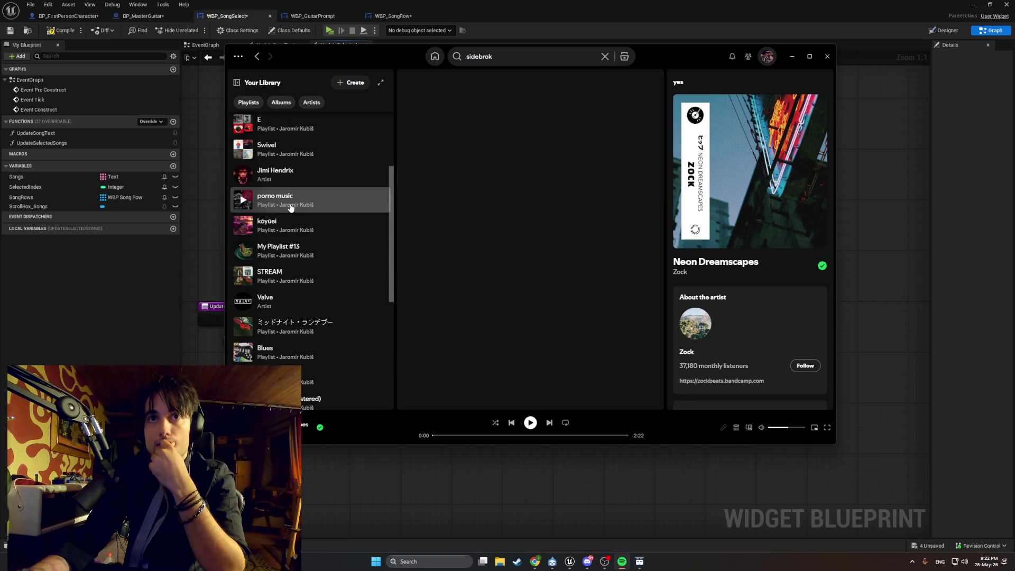
scroll(506, 246, down, 20)
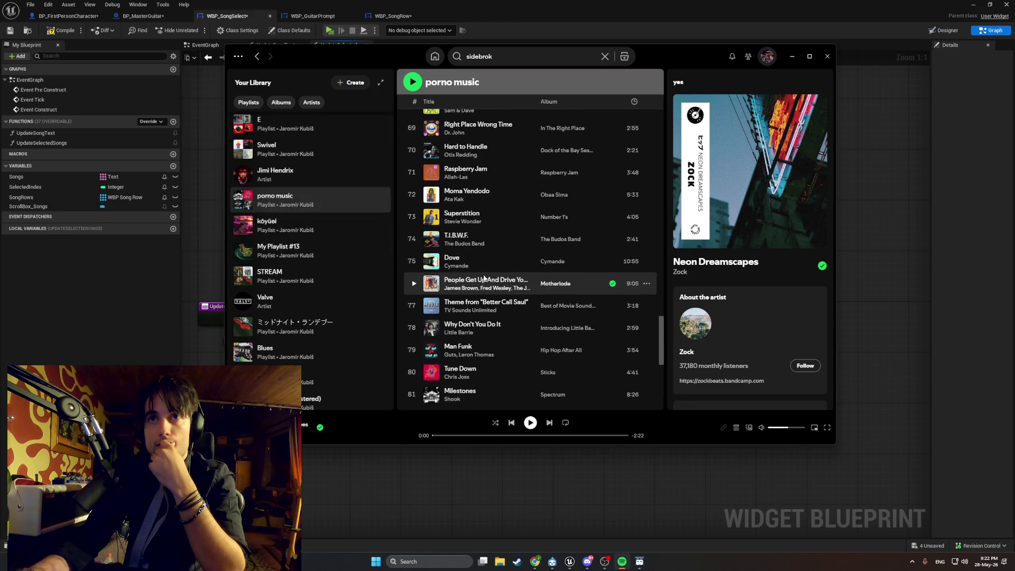
click(414, 351)
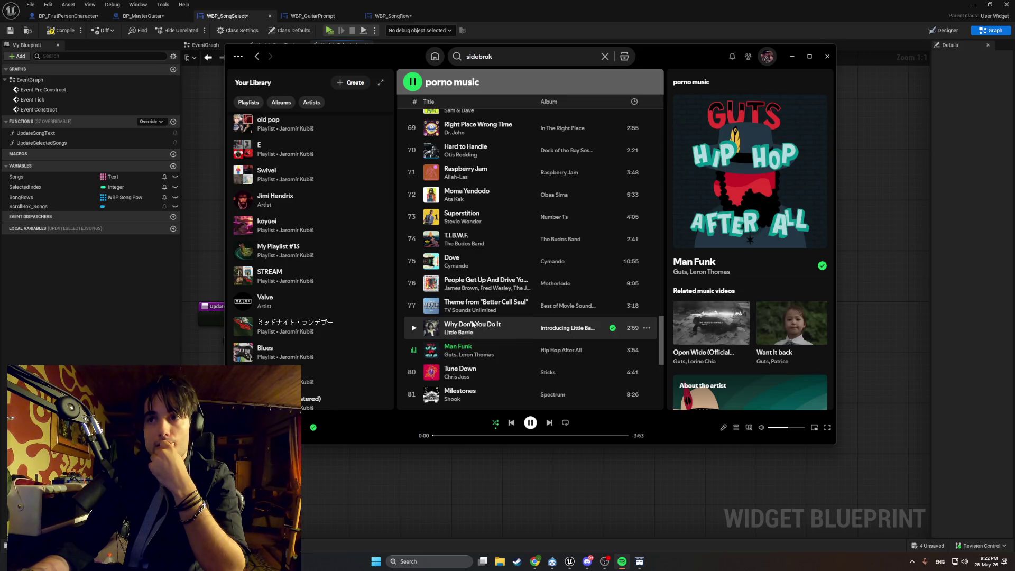
click(792, 62)
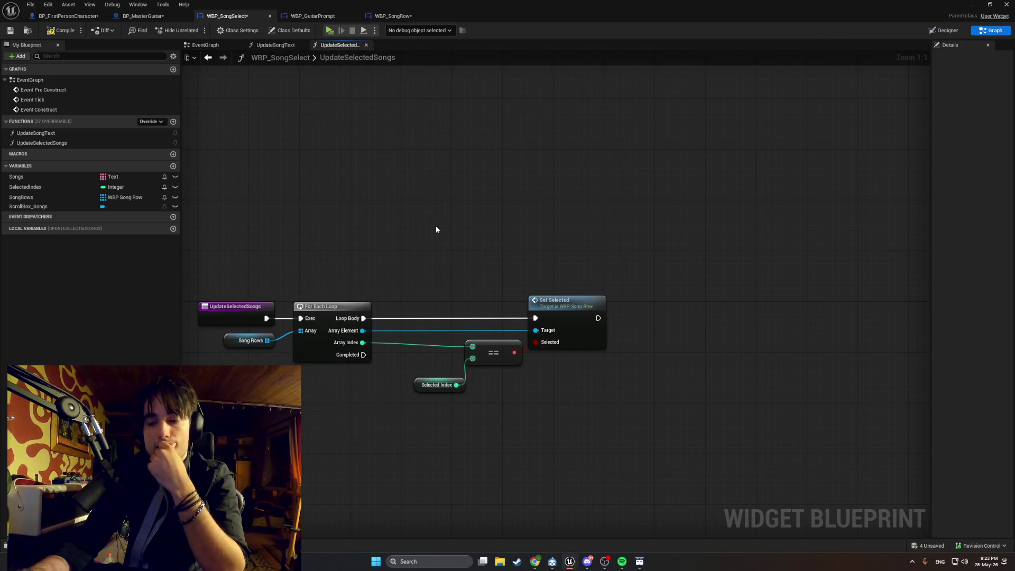
Move the Selected Index node closer to the == comparison node.
scroll(430, 229, up, 1)
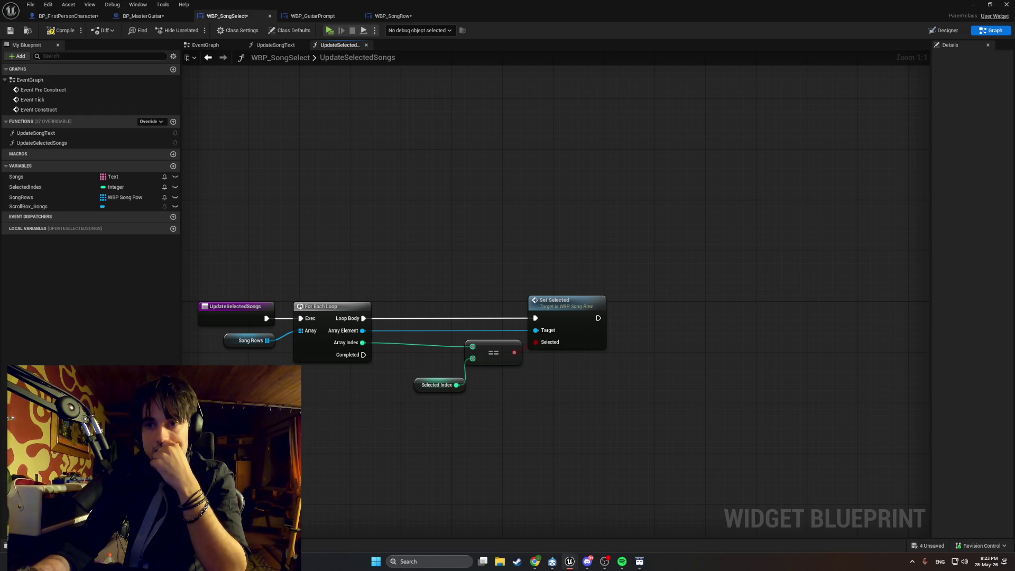
click(620, 562)
click(618, 564)
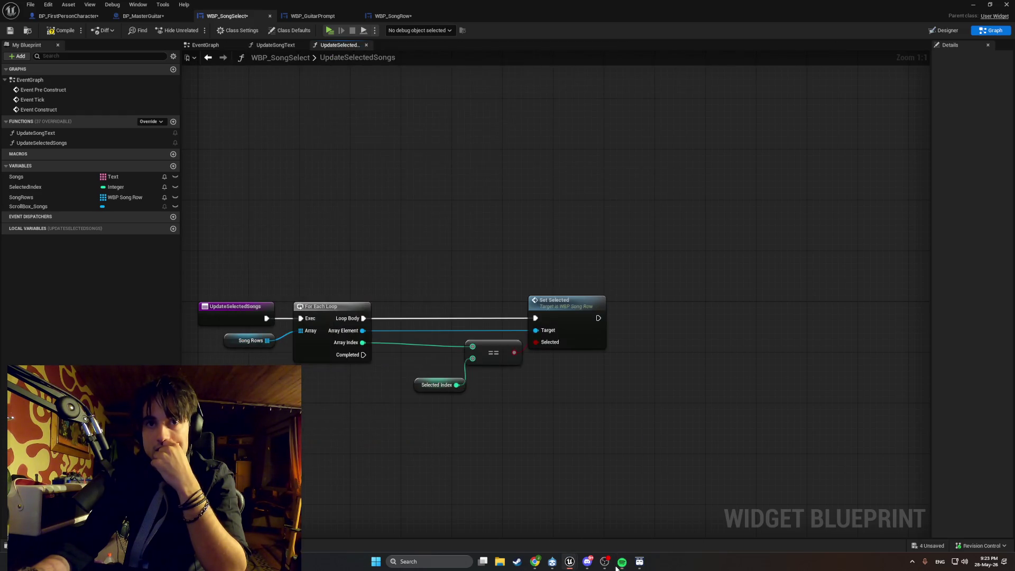
scroll(482, 388, down, 1)
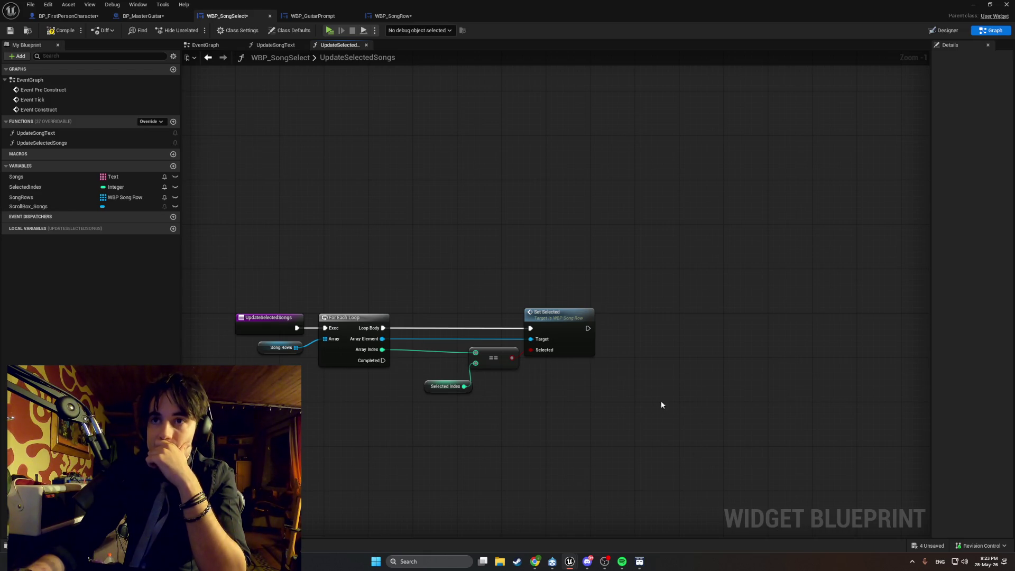
scroll(661, 404, up, 1)
mouse_move(400, 389)
mouse_down()
mouse_move(390, 370)
mouse_move(394, 379)
mouse_up()
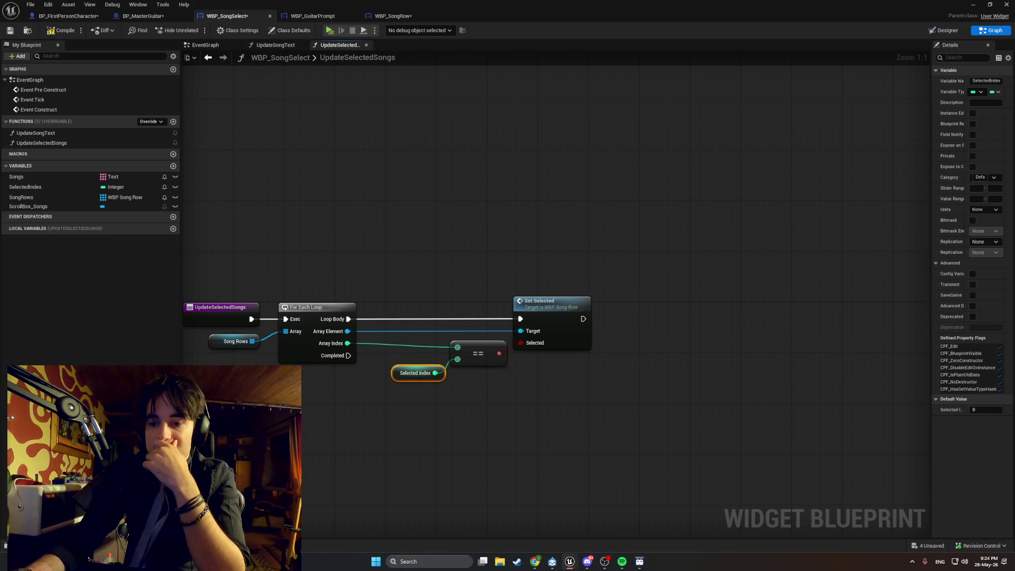
drag(430, 423, 464, 430)
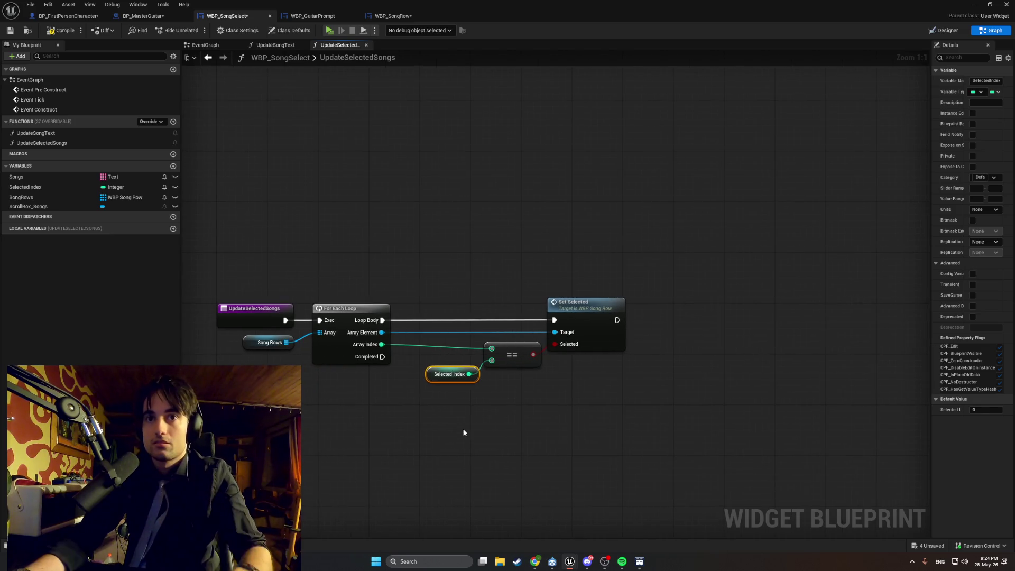
Snip a screenshot of the UpdateSelectedSongs graph nodes, then open Discord.
key(super+shift+s)
drag(677, 453, 185, 231)
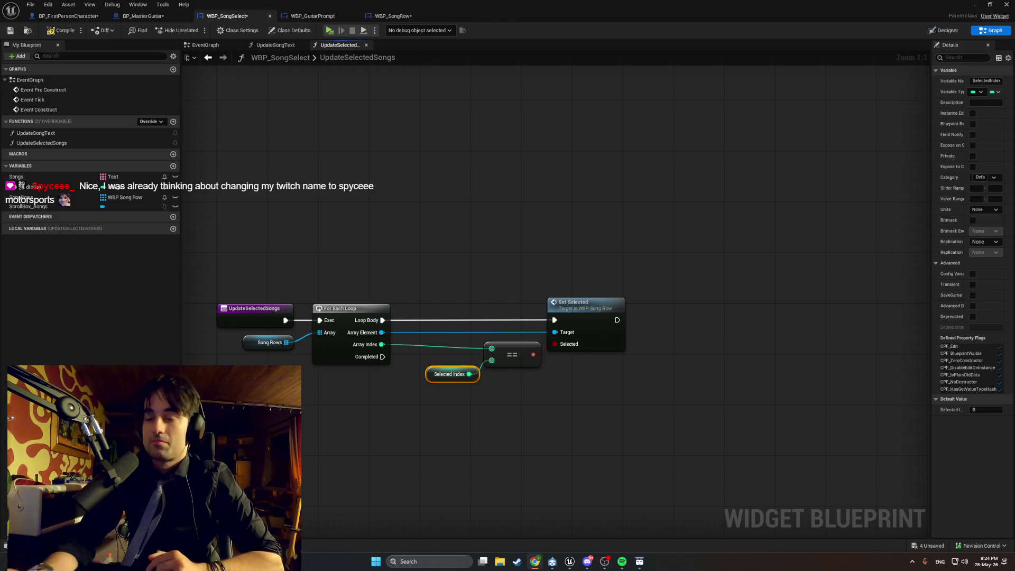
click(587, 562)
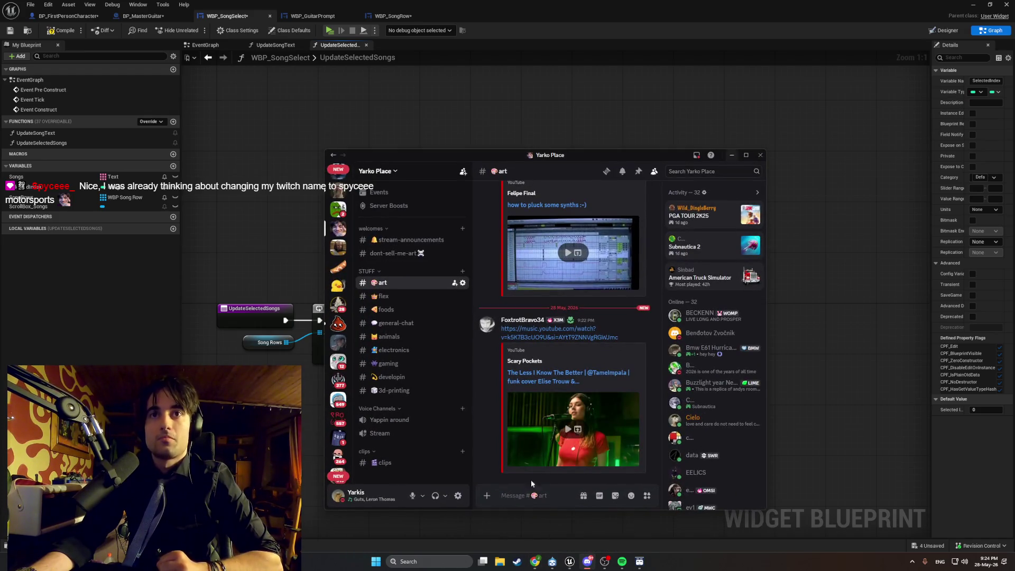
click(466, 144)
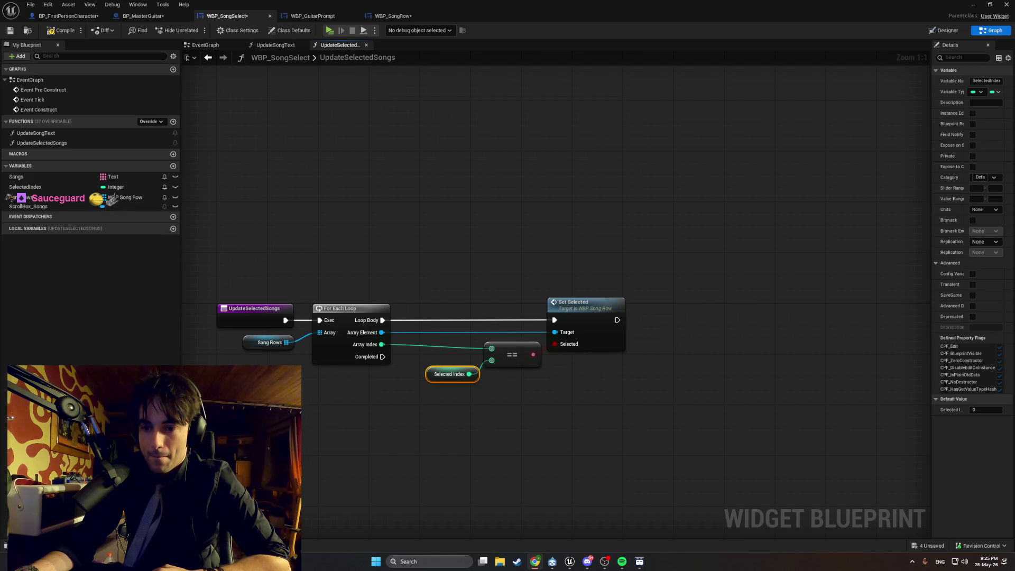
Compile, launch a standalone preview, pick up the green guitar and open Choose Song.
click(61, 30)
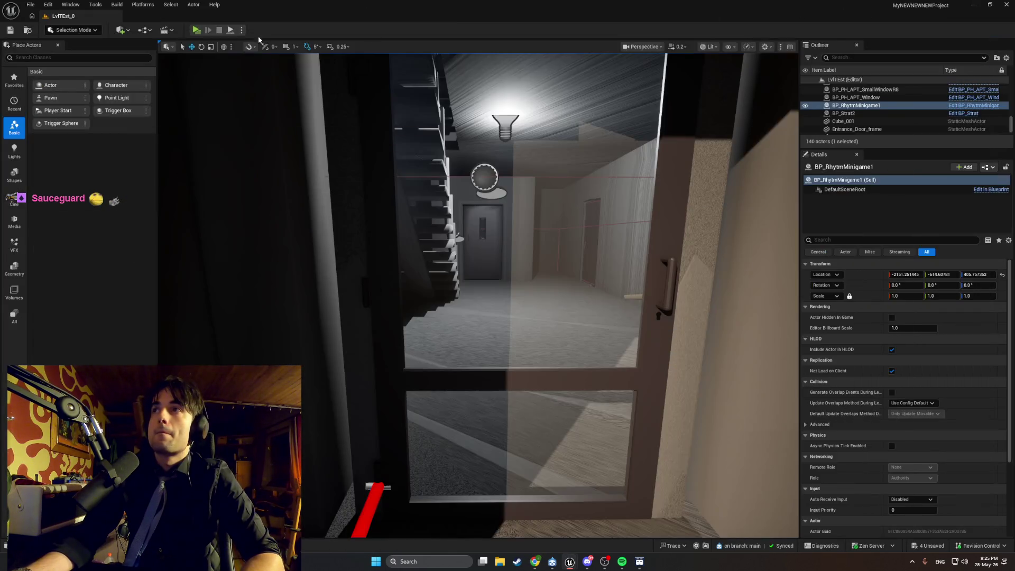
click(201, 28)
key(w)
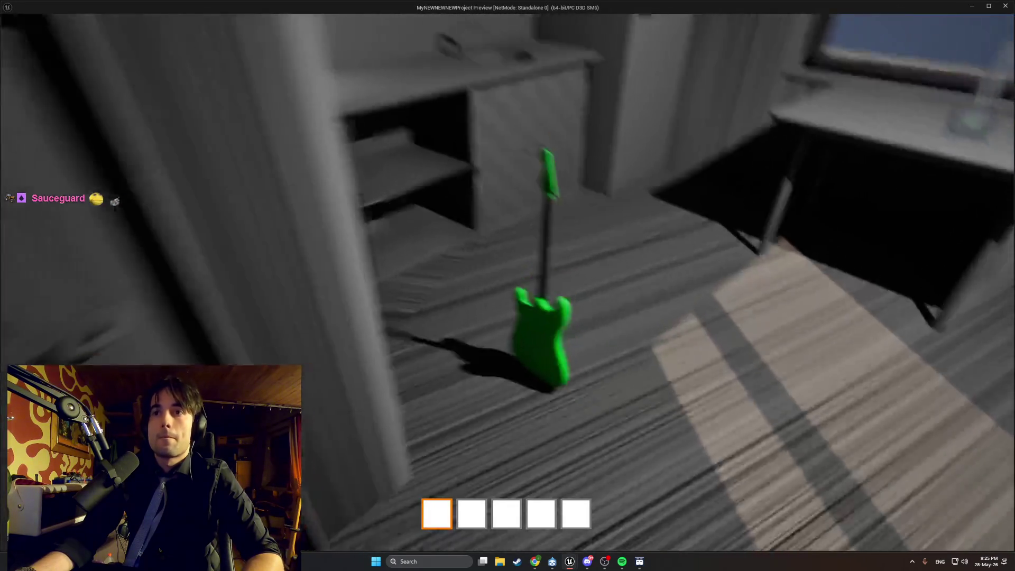
key(e)
key(r)
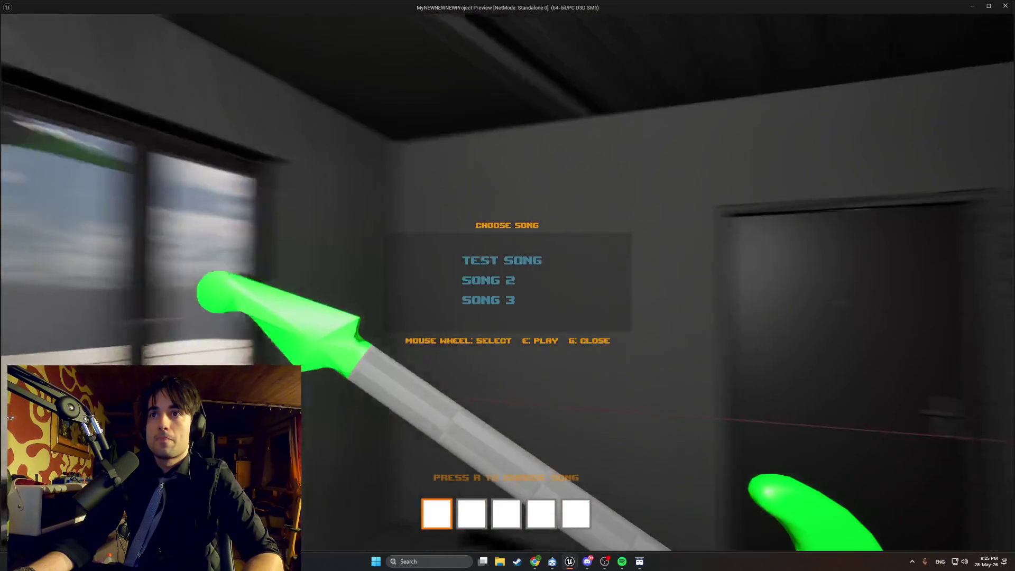
Snip the game view showing the song menu and switch to YouTube Music.
key(super+shift+s)
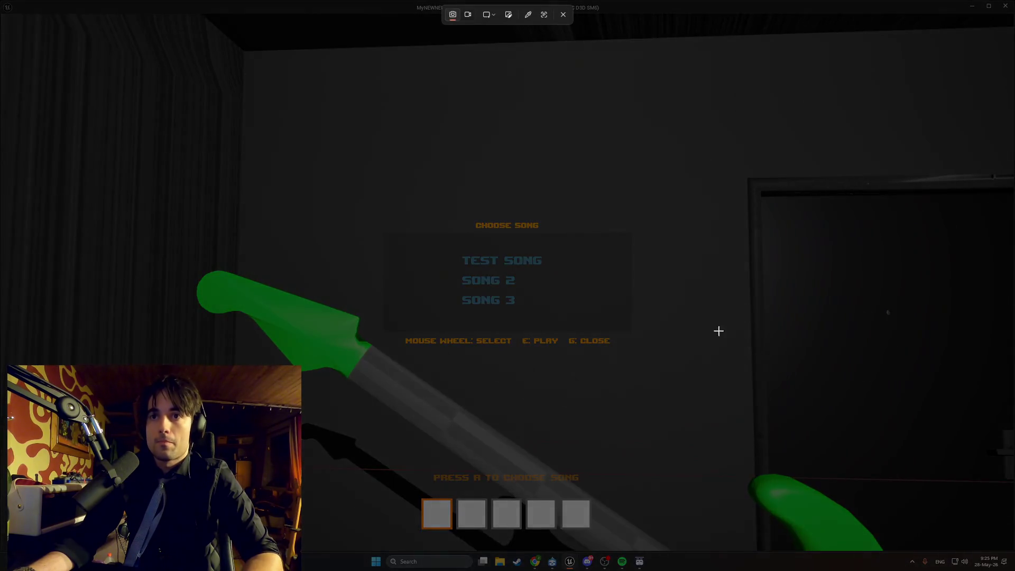
mouse_move(756, 490)
mouse_down()
mouse_move(466, 324)
mouse_move(271, 193)
mouse_move(224, 184)
mouse_move(164, 150)
mouse_up()
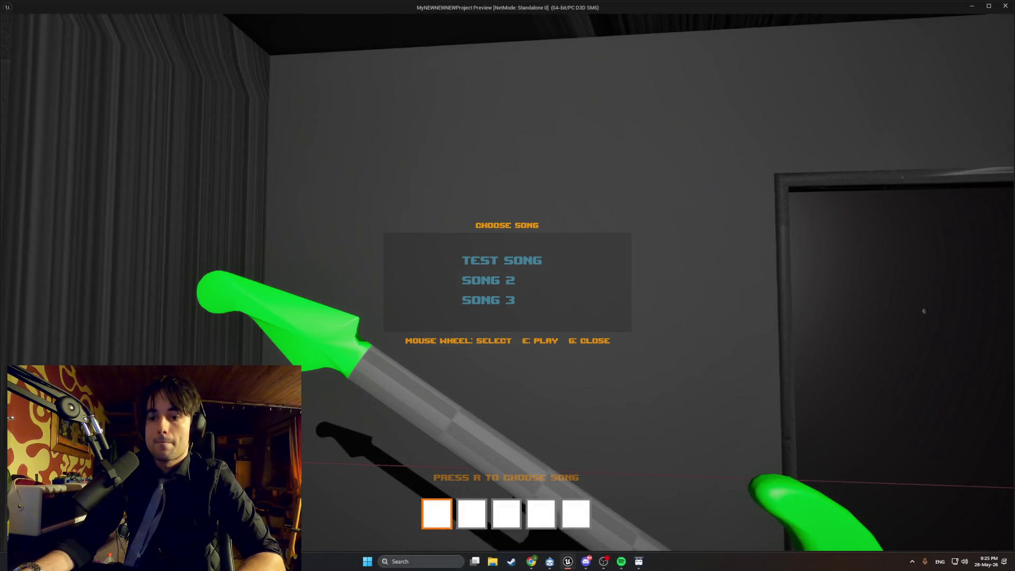
key(alt+Tab)
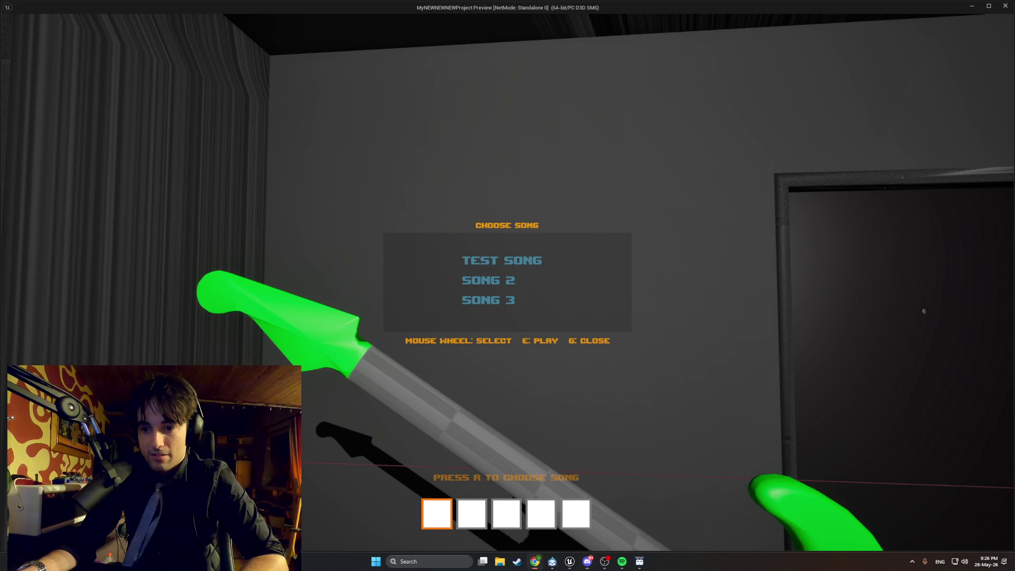
key(e)
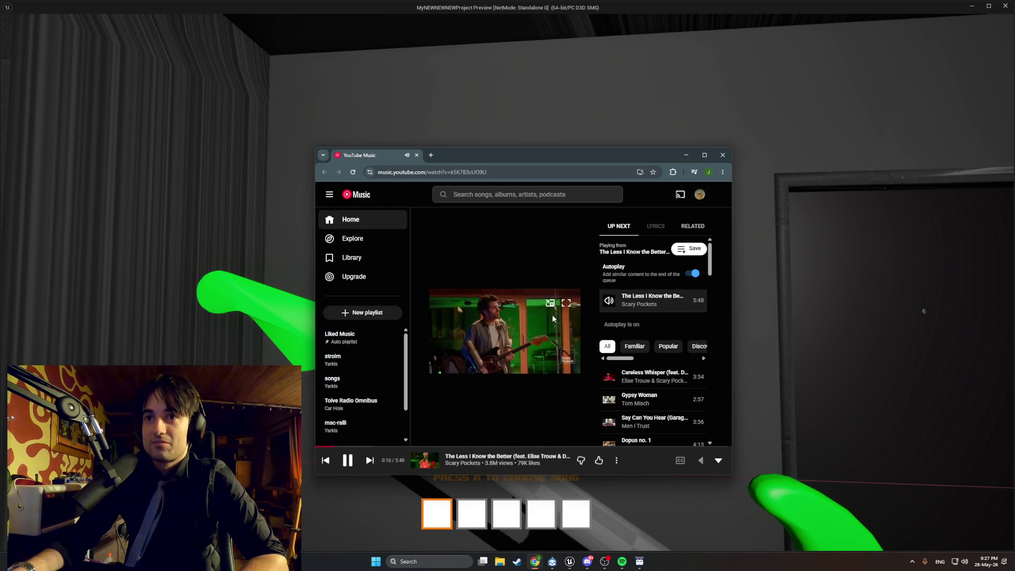
Minimize the YouTube Music window to reveal the game's Choose Song menu.
click(698, 461)
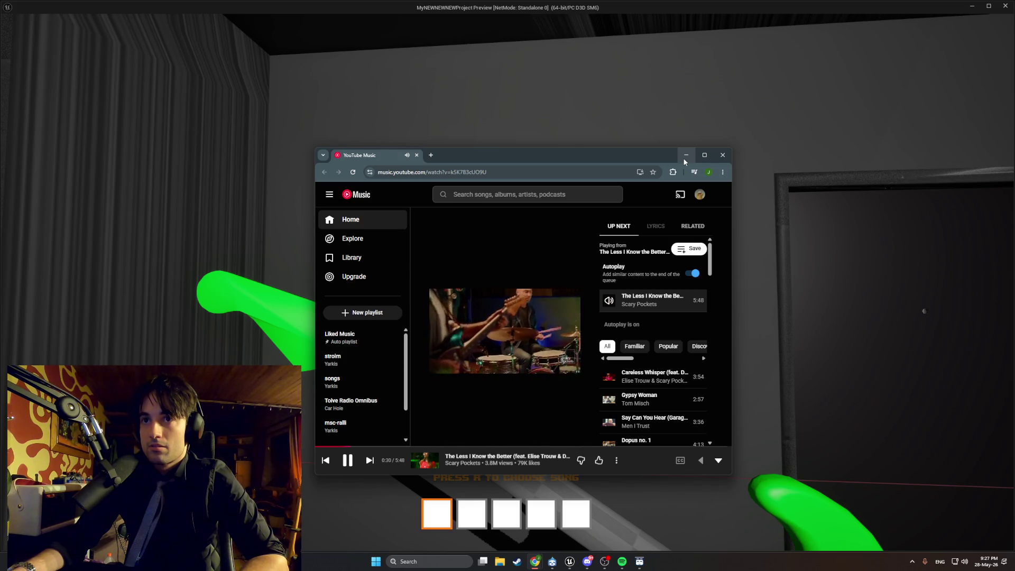
click(684, 159)
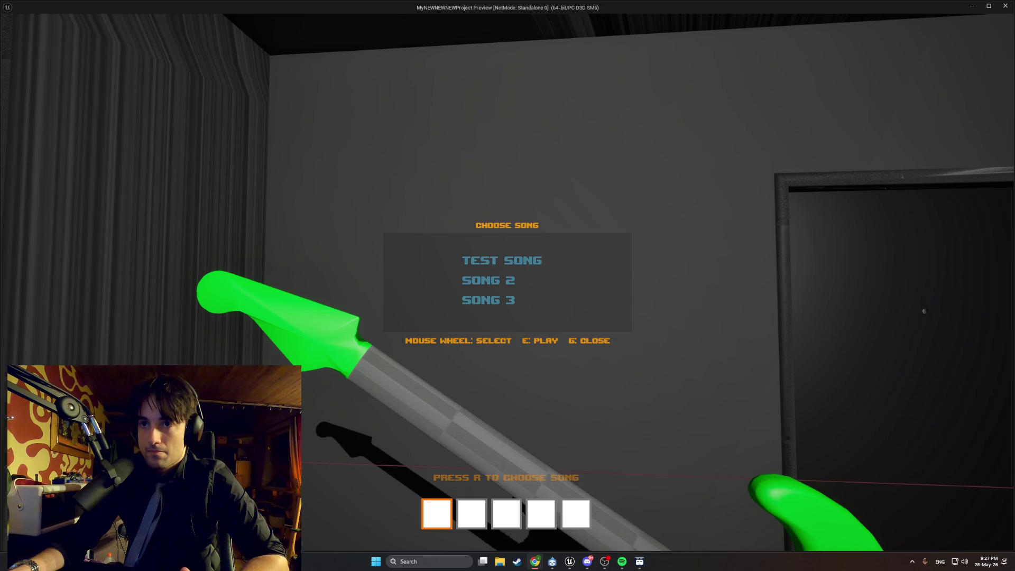
Back in the editor, stop the simulation and show WBP_SongRow's Designer layout.
mouse_move(535, 561)
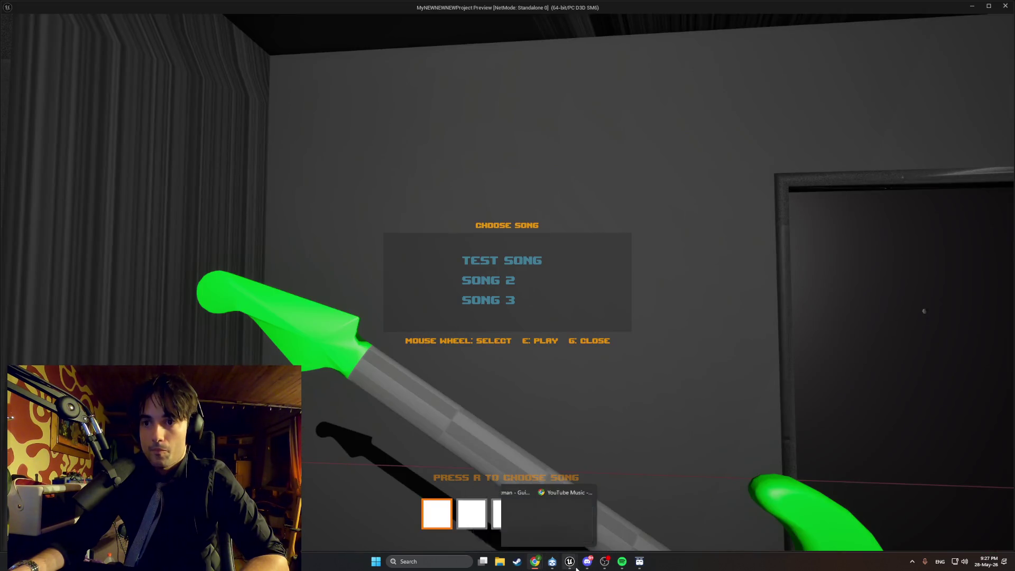
mouse_move(569, 562)
click(588, 540)
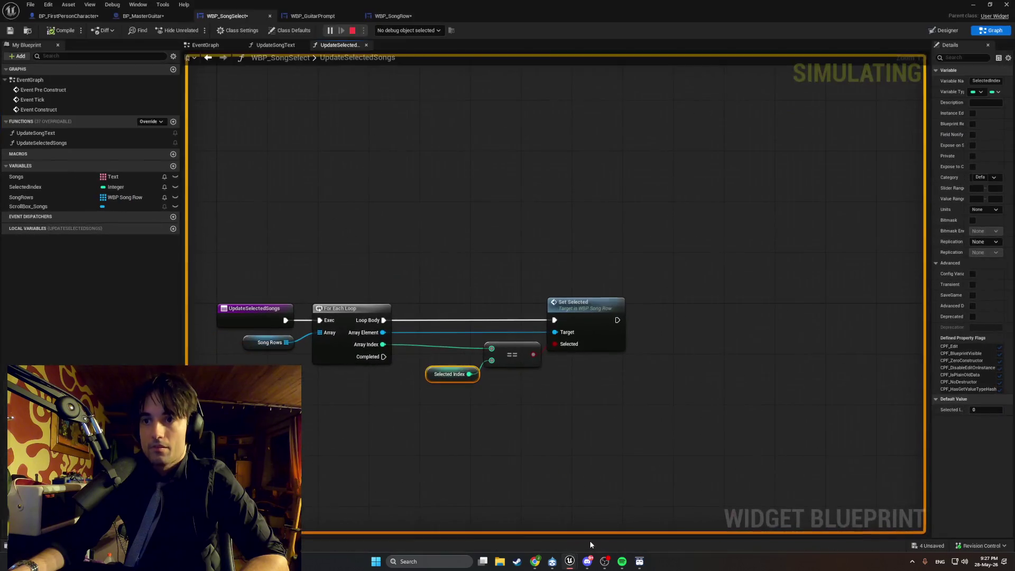
click(381, 16)
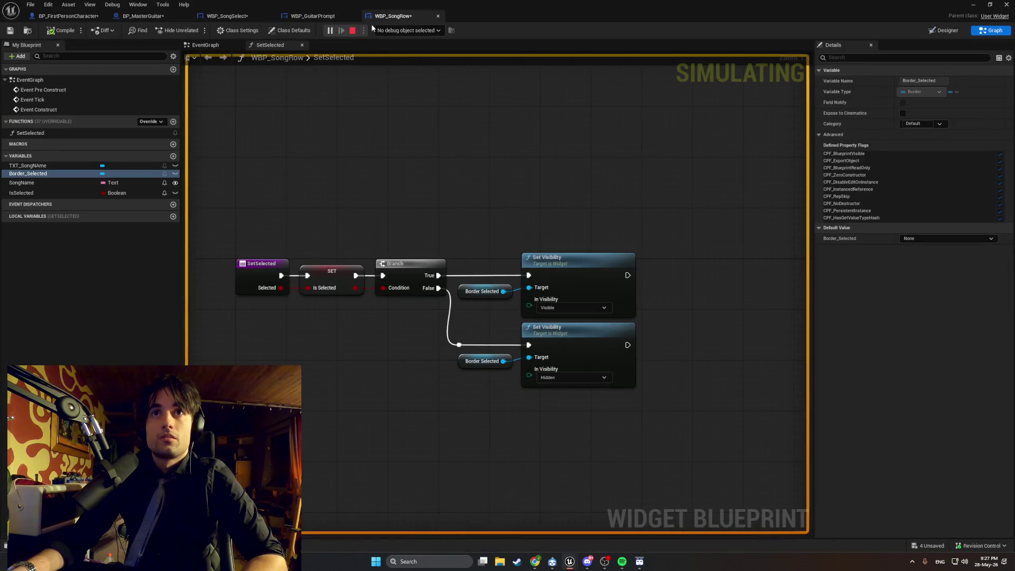
click(352, 31)
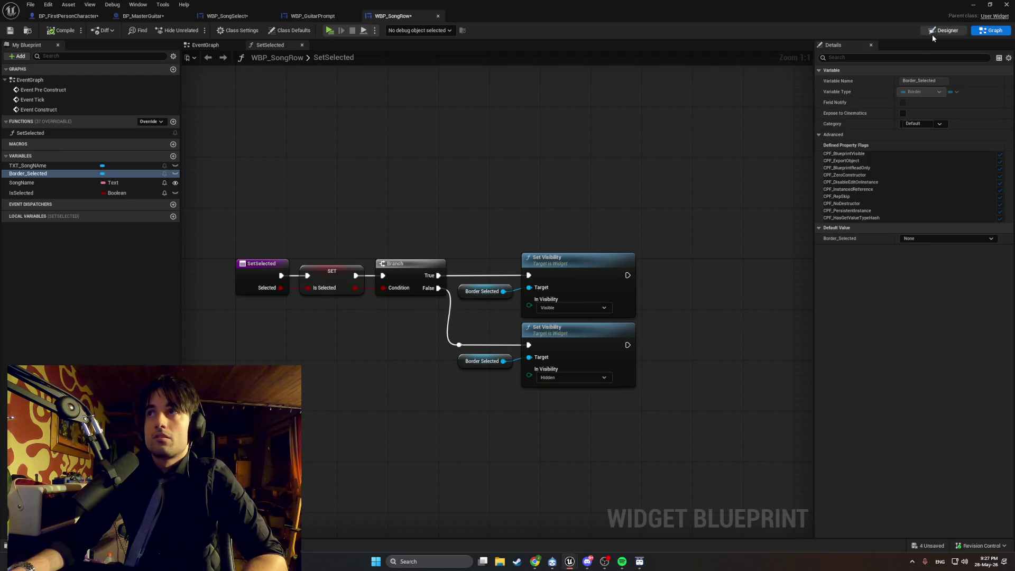
click(931, 32)
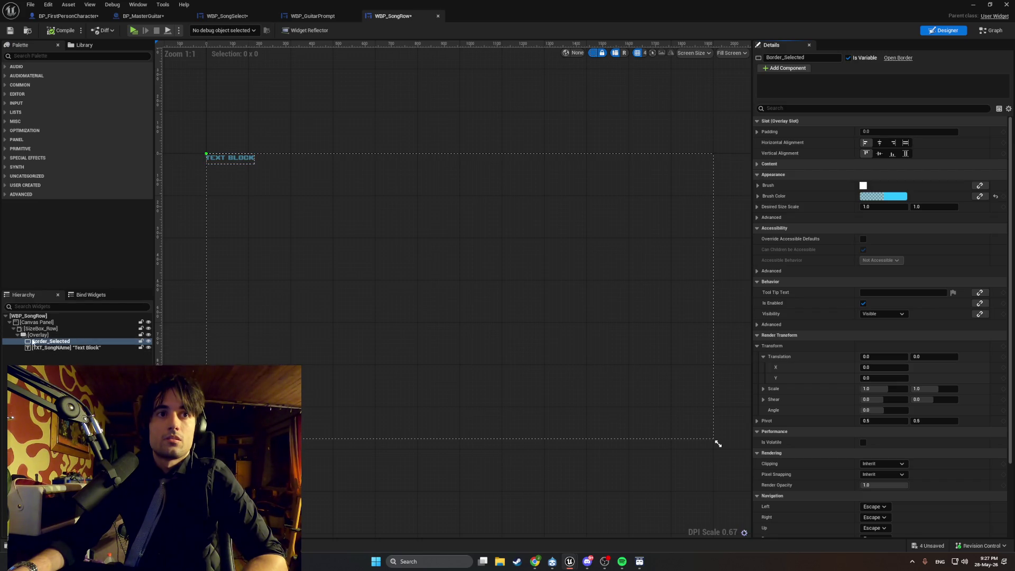
click(33, 329)
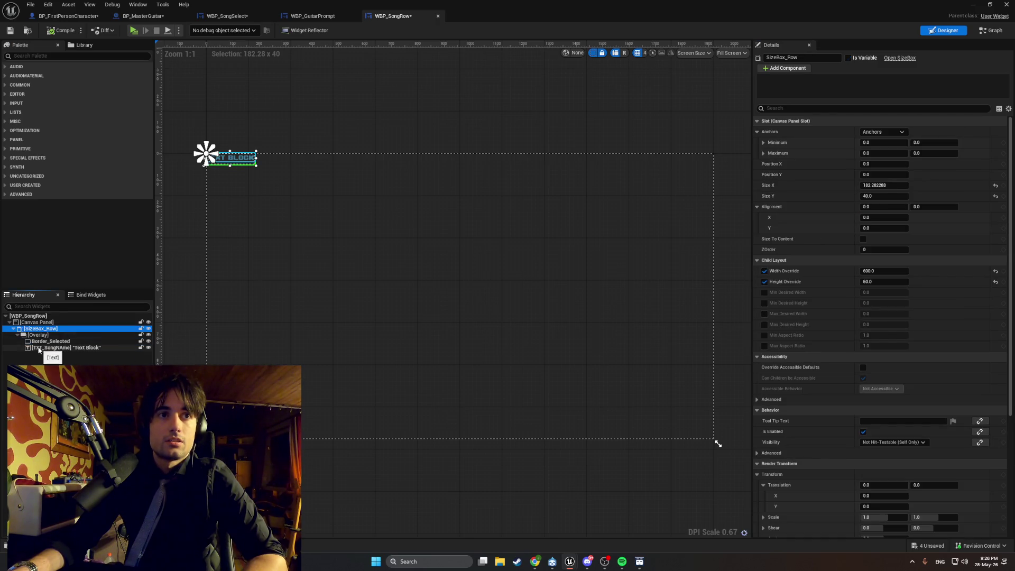
click(53, 348)
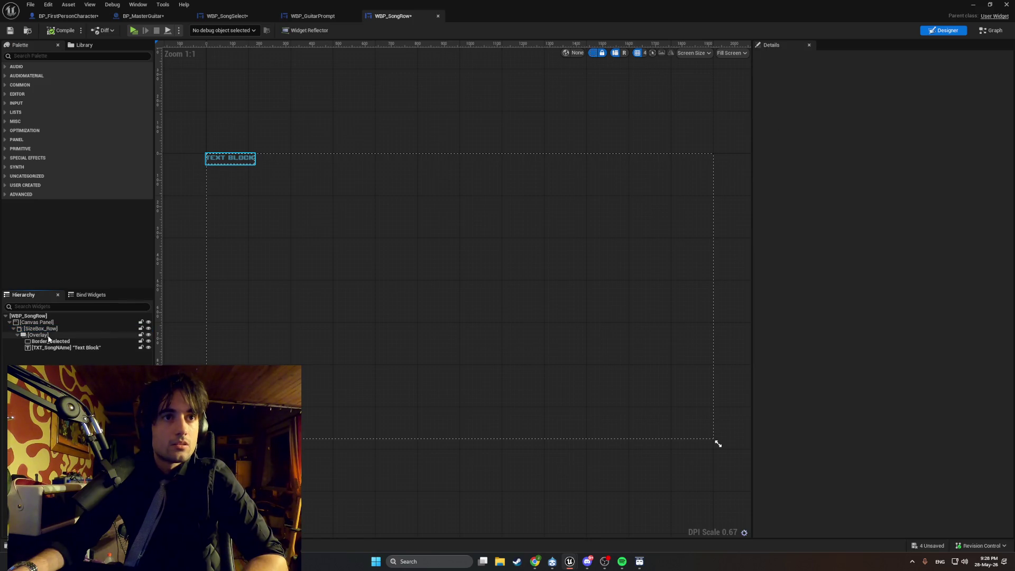
Snip the widget hierarchy and select the Border_Selected widget.
key(super+shift+s)
drag(154, 354, 27, 315)
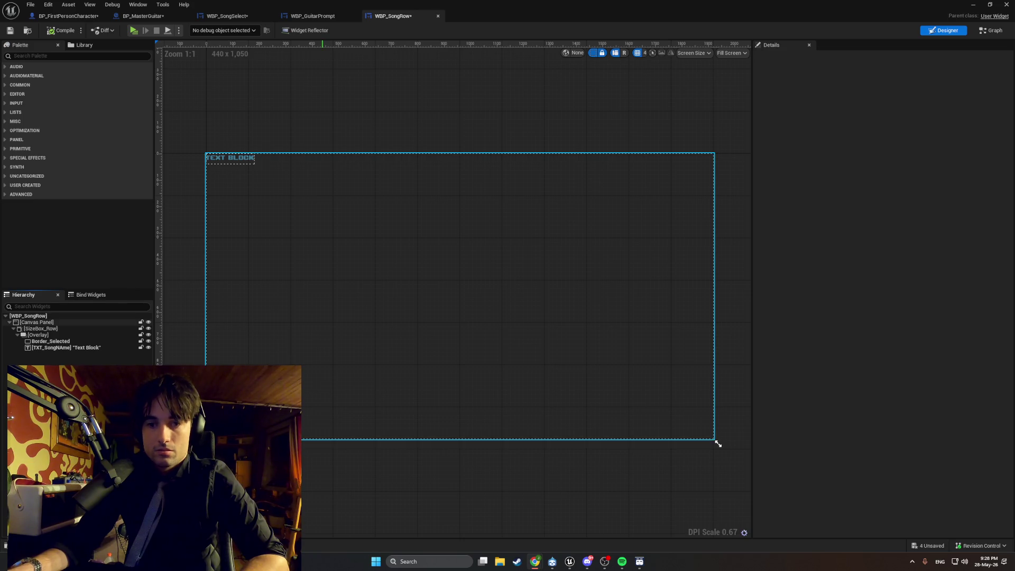
click(45, 329)
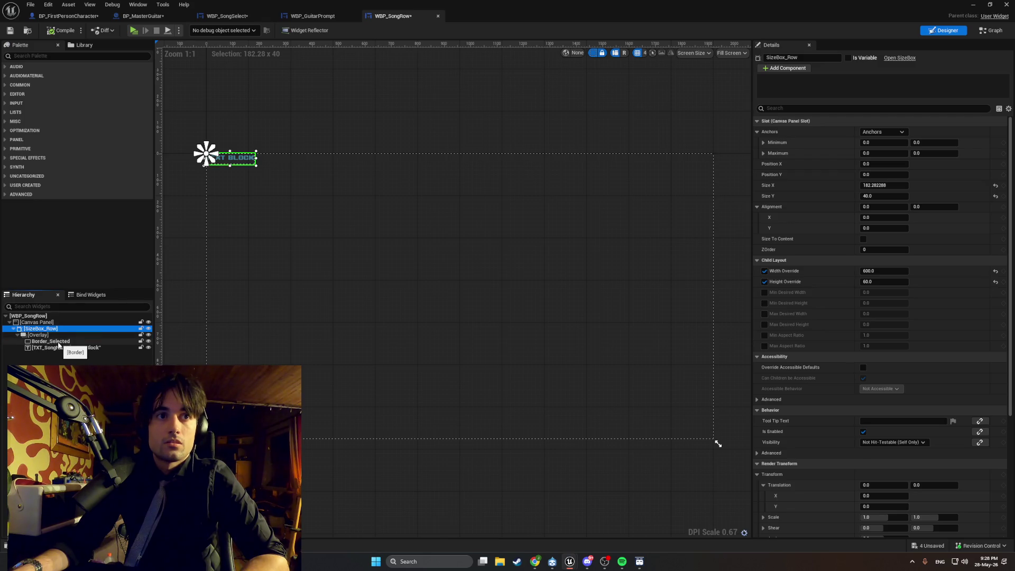
click(59, 345)
scroll(222, 158, up, 14)
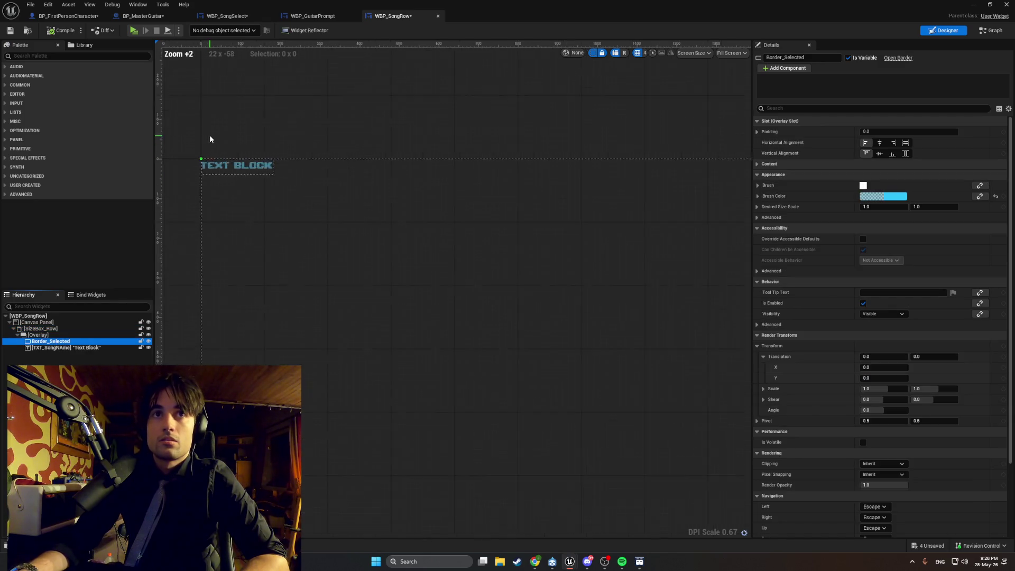
drag(378, 272, 470, 283)
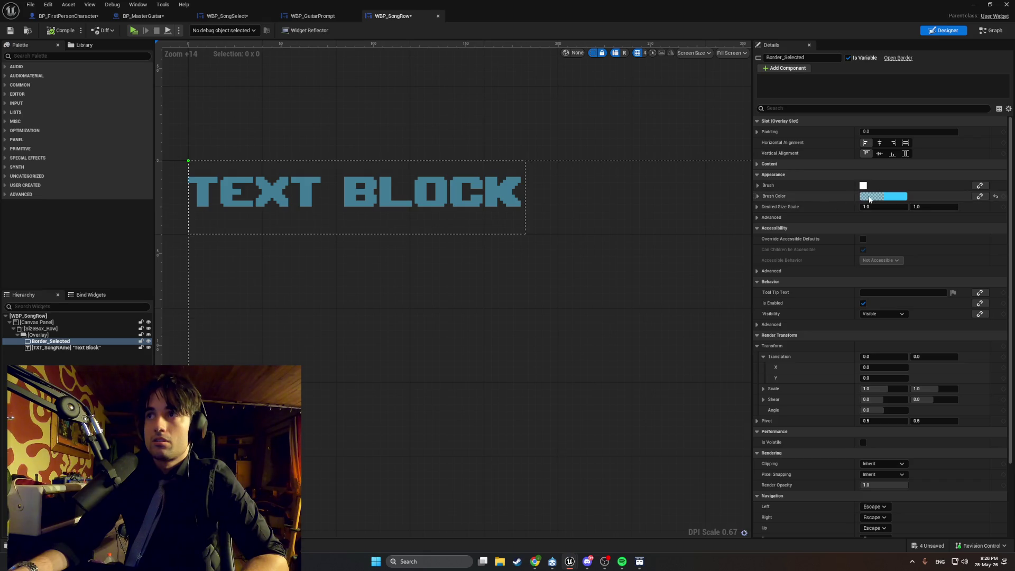
Raise Border_Selected's Brush Color alpha to about 0.974.
click(866, 198)
drag(714, 341, 748, 338)
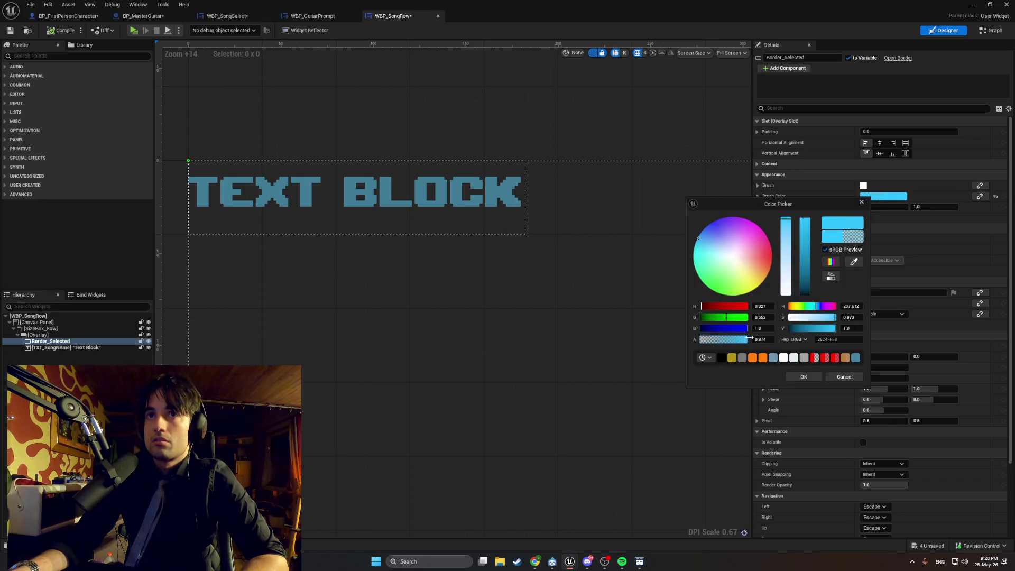
click(623, 356)
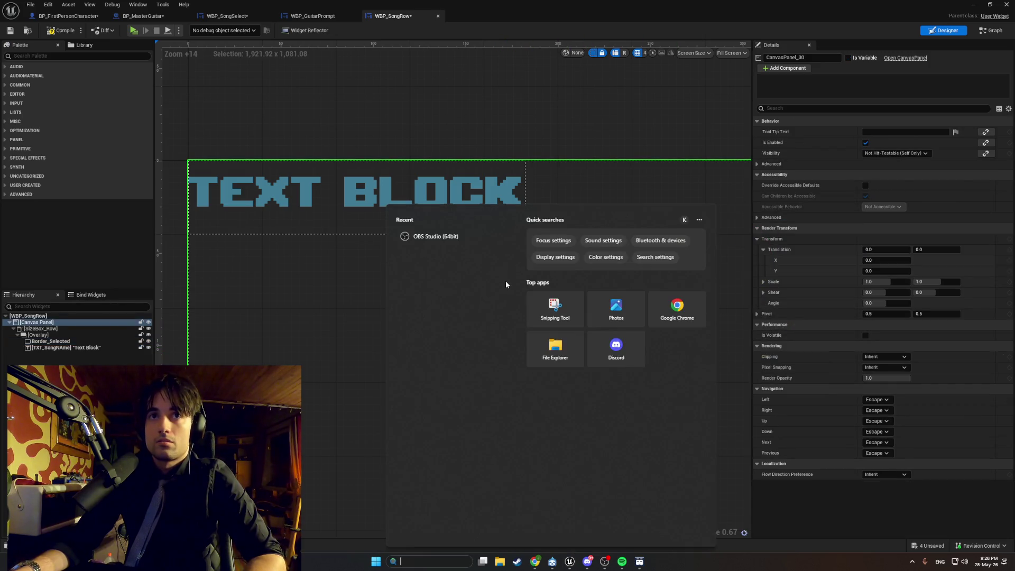
scroll(502, 327, down, 12)
scroll(522, 330, down, 1)
scroll(430, 268, up, 1)
scroll(430, 267, down, 3)
scroll(449, 283, up, 6)
scroll(358, 297, up, 9)
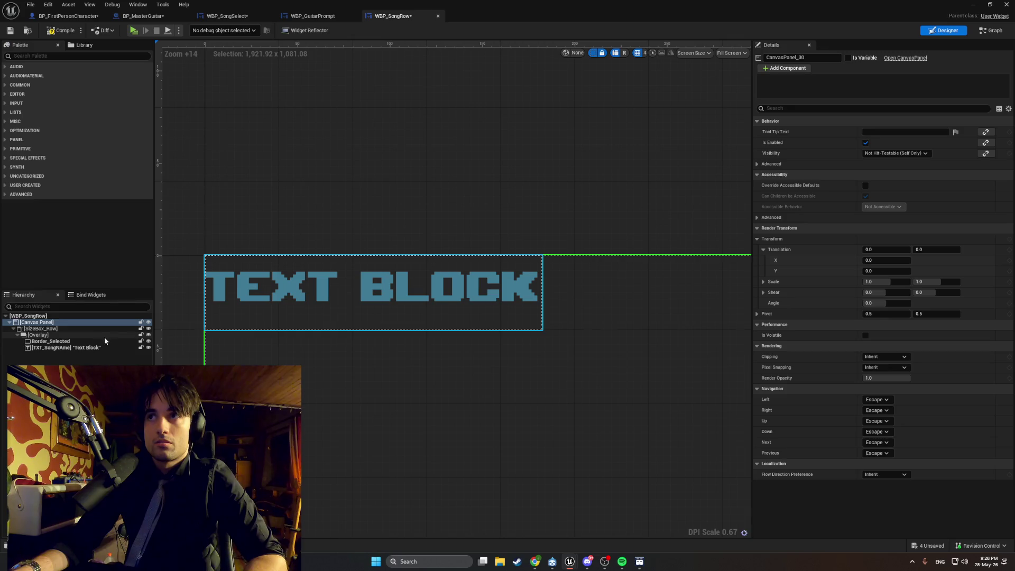
click(72, 342)
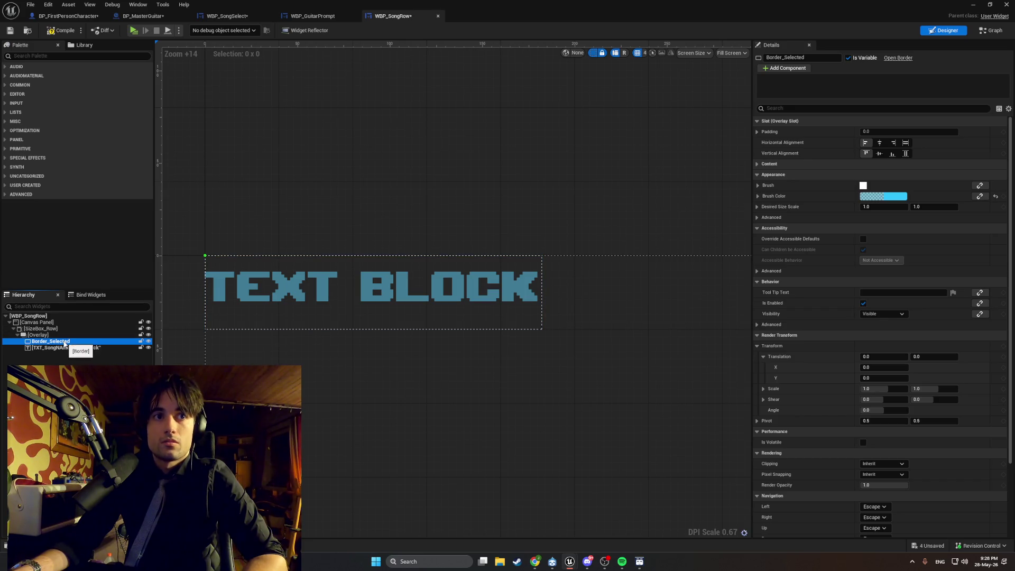
key(ctrl+d)
drag(67, 350, 49, 331)
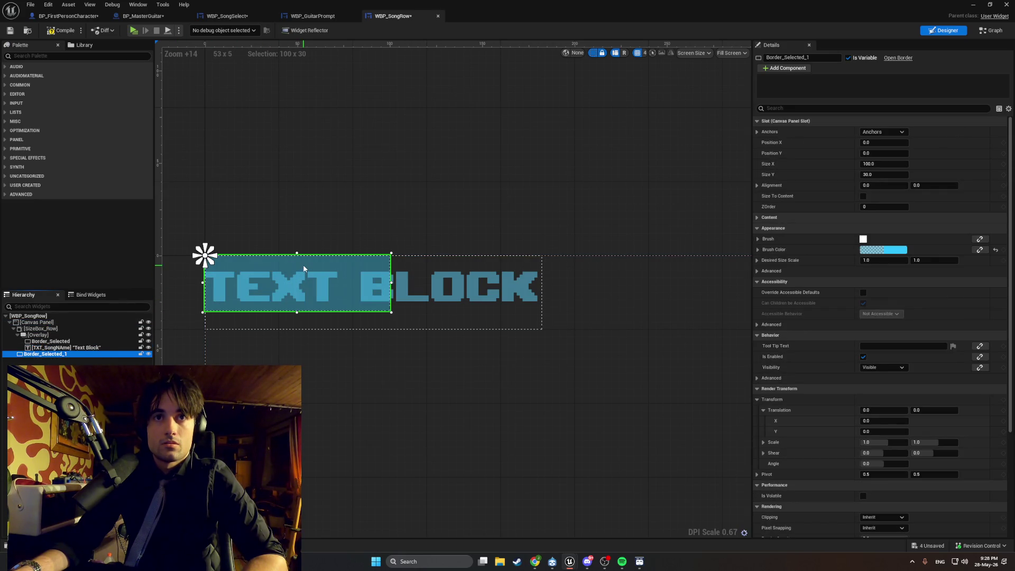
key(Delete)
click(50, 339)
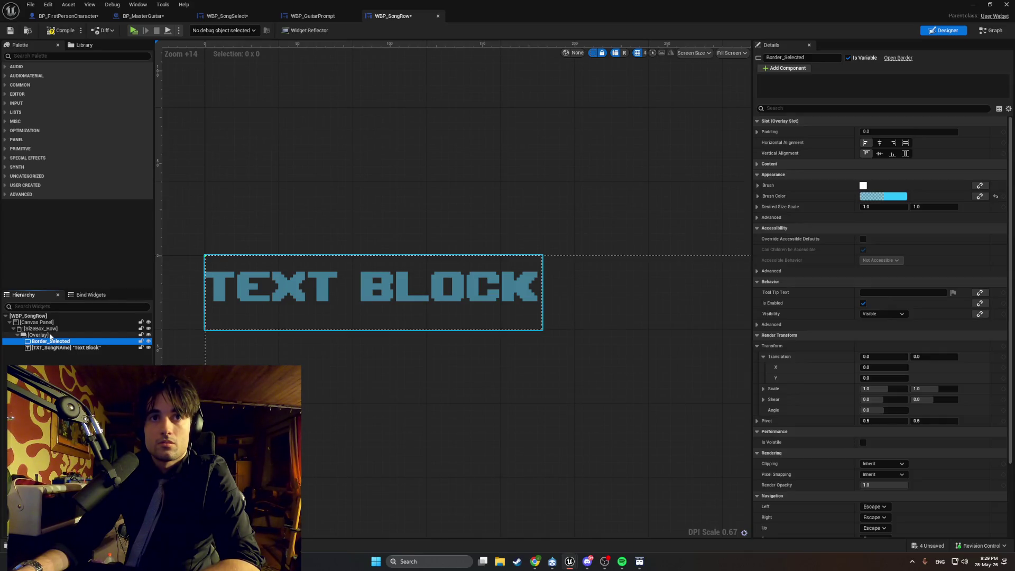
click(50, 334)
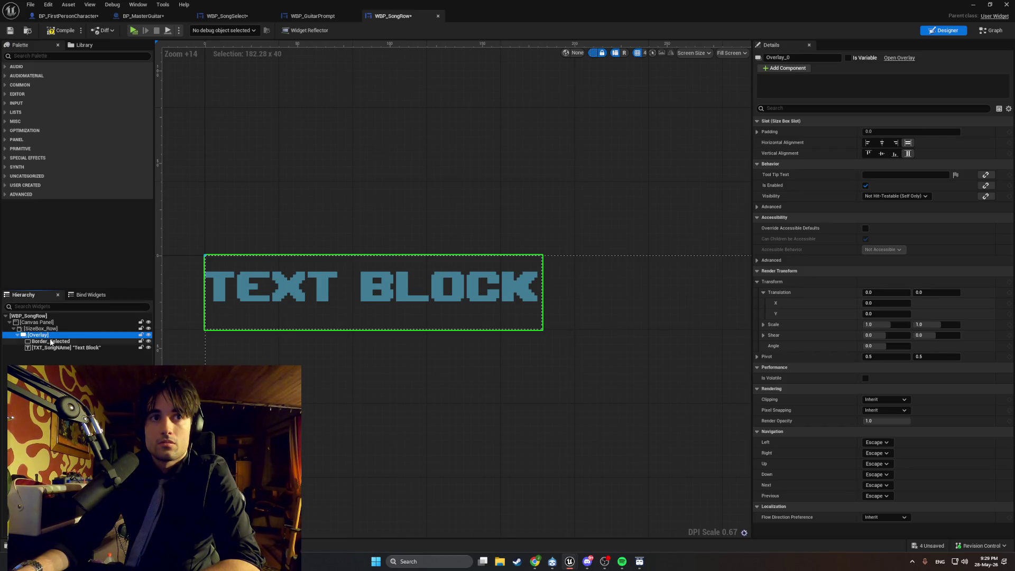
click(49, 341)
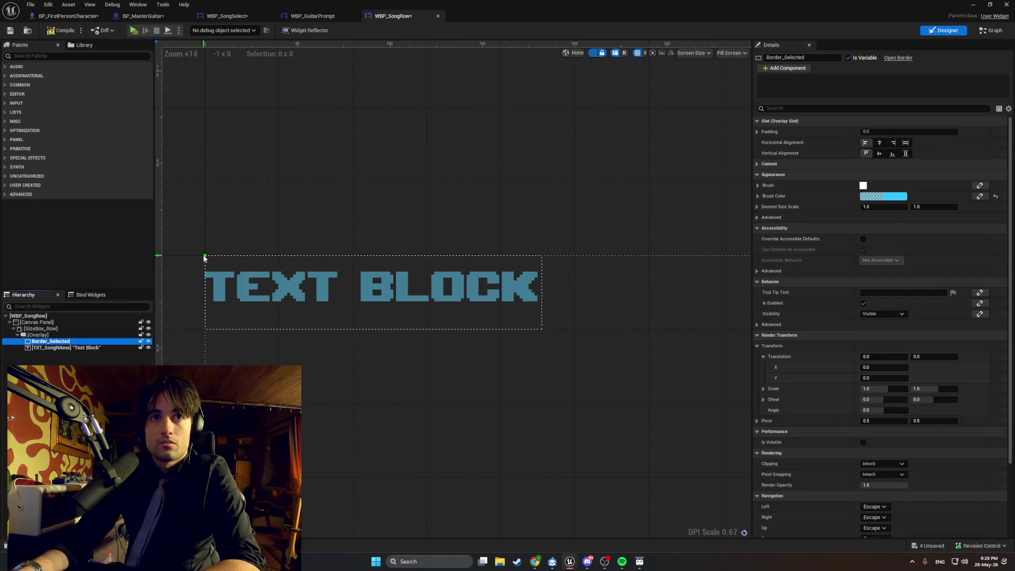
scroll(424, 366, down, 20)
scroll(429, 386, up, 6)
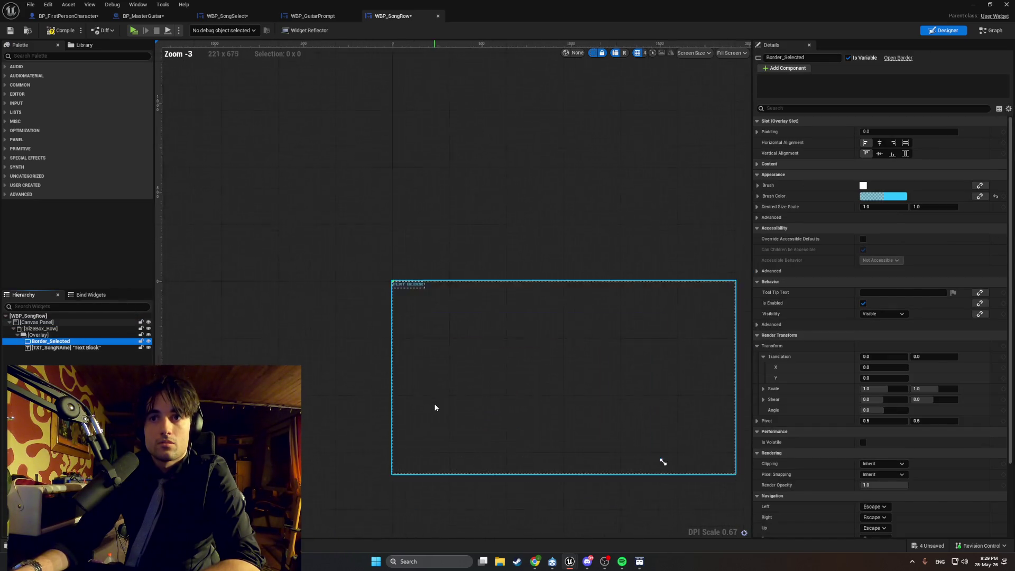
scroll(454, 317, up, 4)
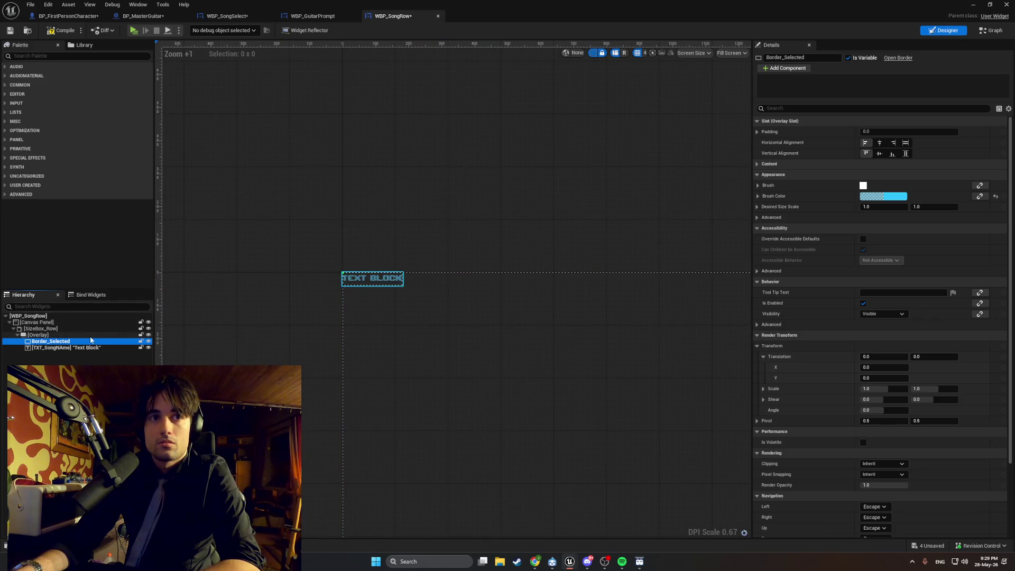
key(F2)
scroll(334, 262, up, 19)
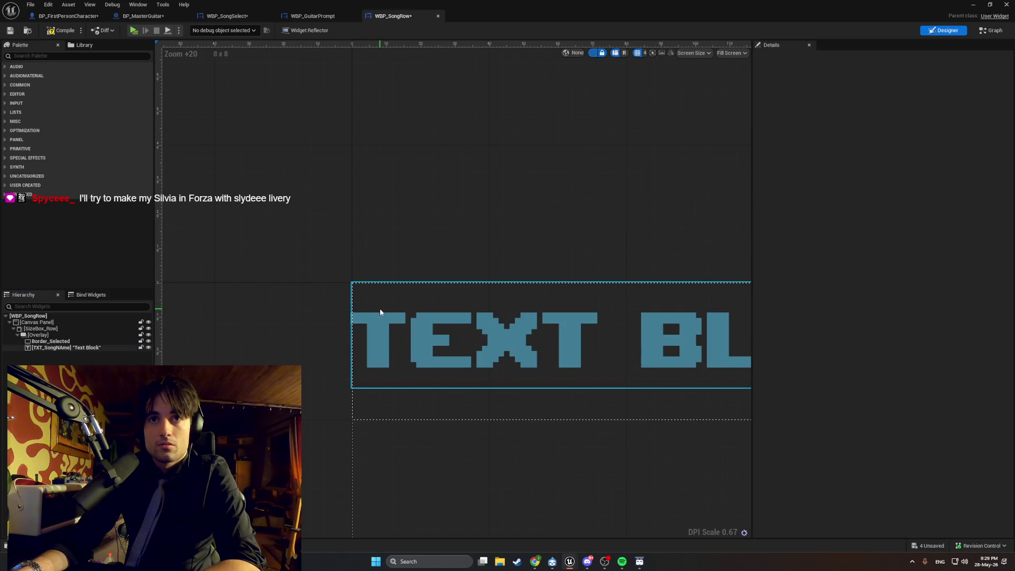
click(50, 341)
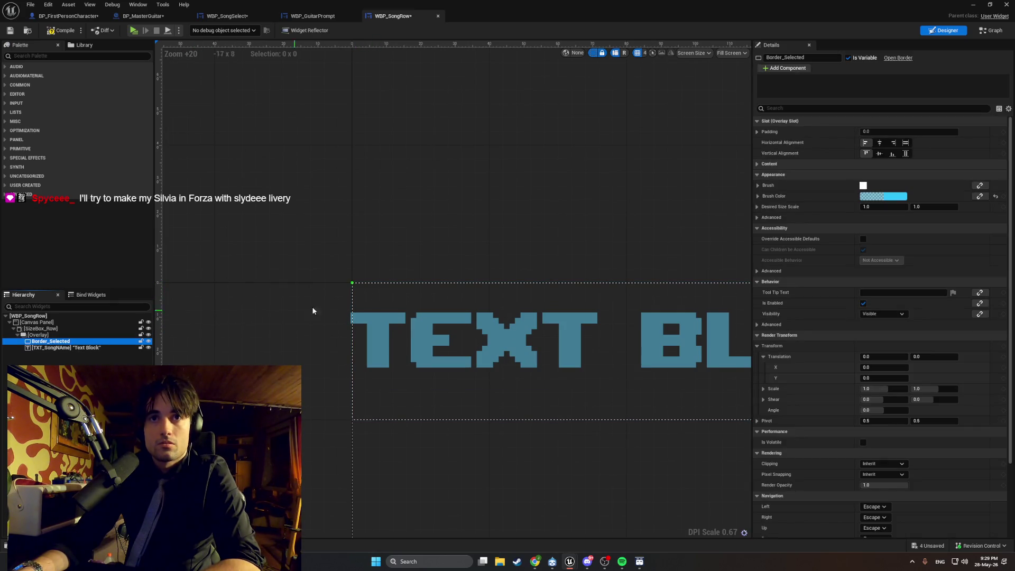
click(378, 295)
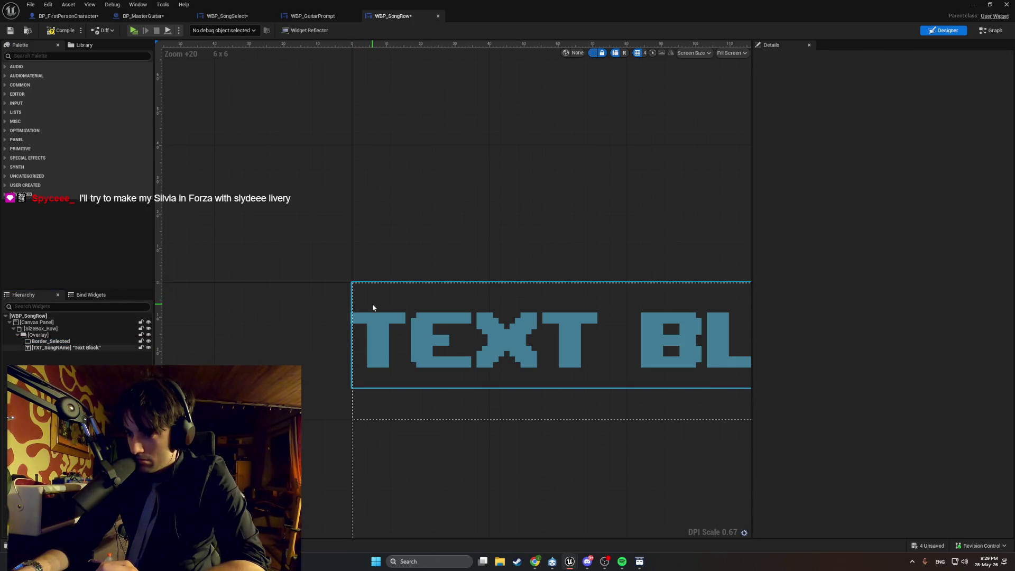
scroll(400, 439, down, 1)
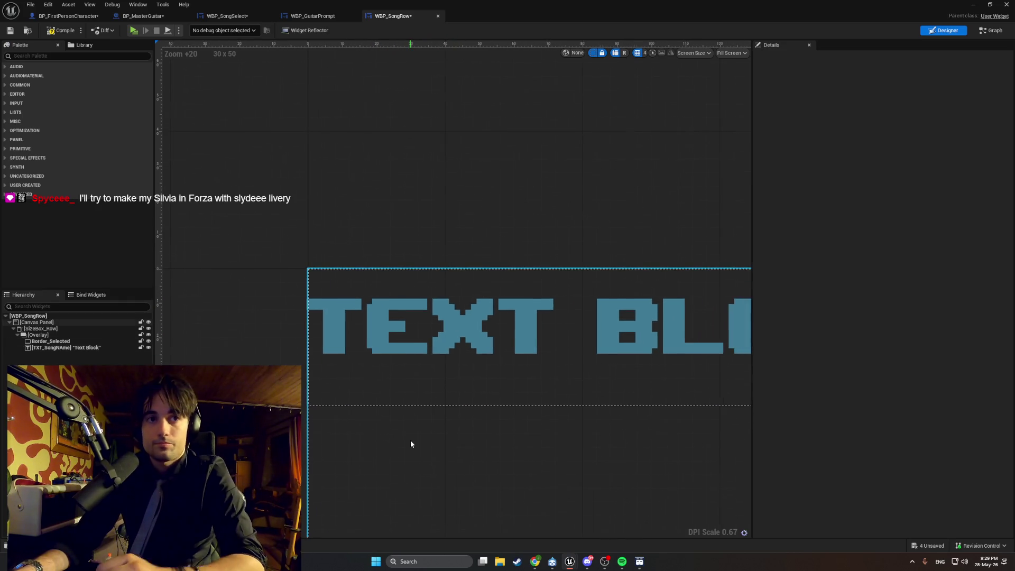
scroll(432, 446, down, 2)
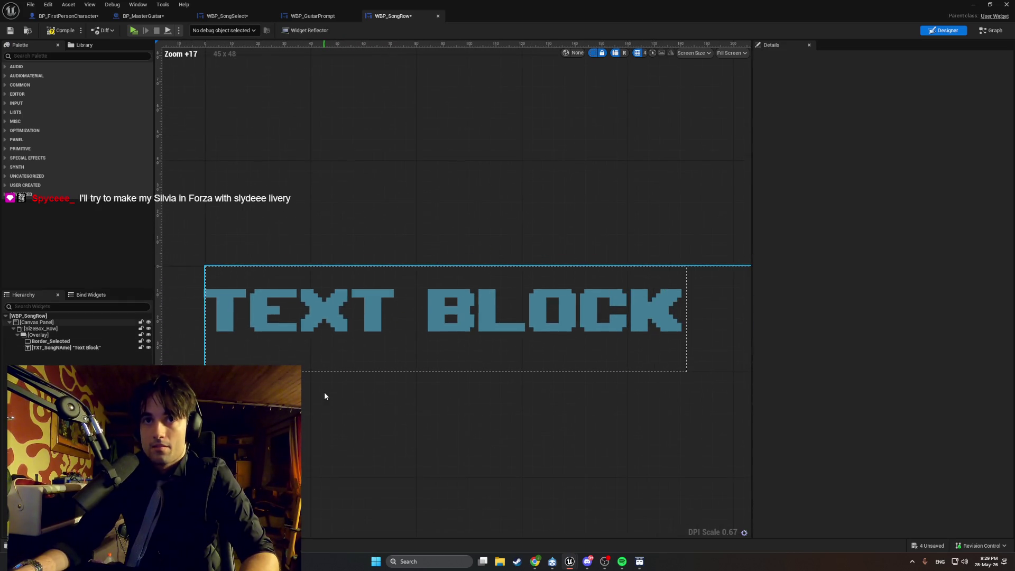
key(shift+super+s)
mouse_move(735, 413)
mouse_down()
mouse_move(106, 251)
mouse_move(84, 235)
mouse_up()
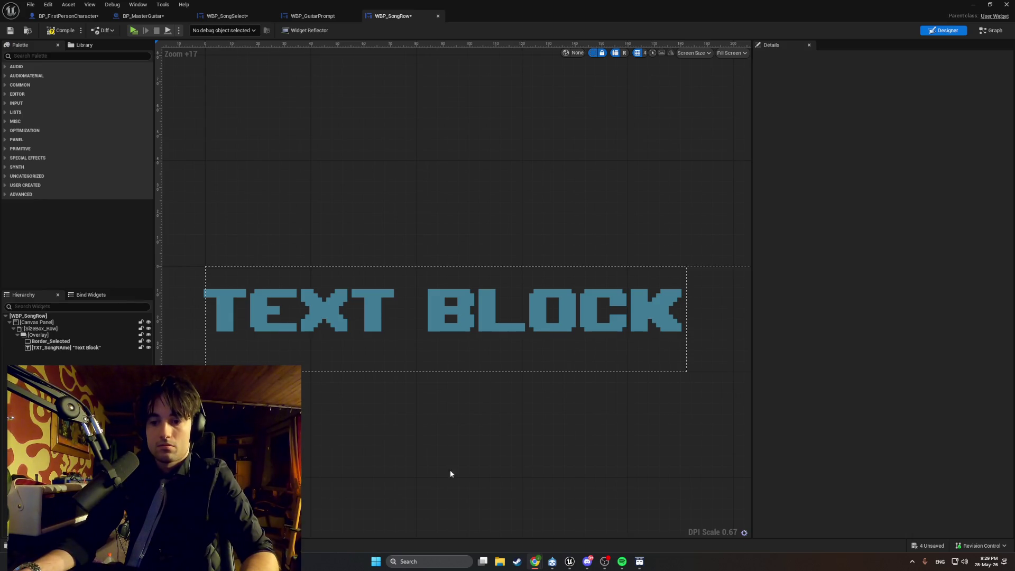
Try Border_Selected on the Canvas Panel stretched over the text, then undo the move.
key(super+shift+s)
key(Escape)
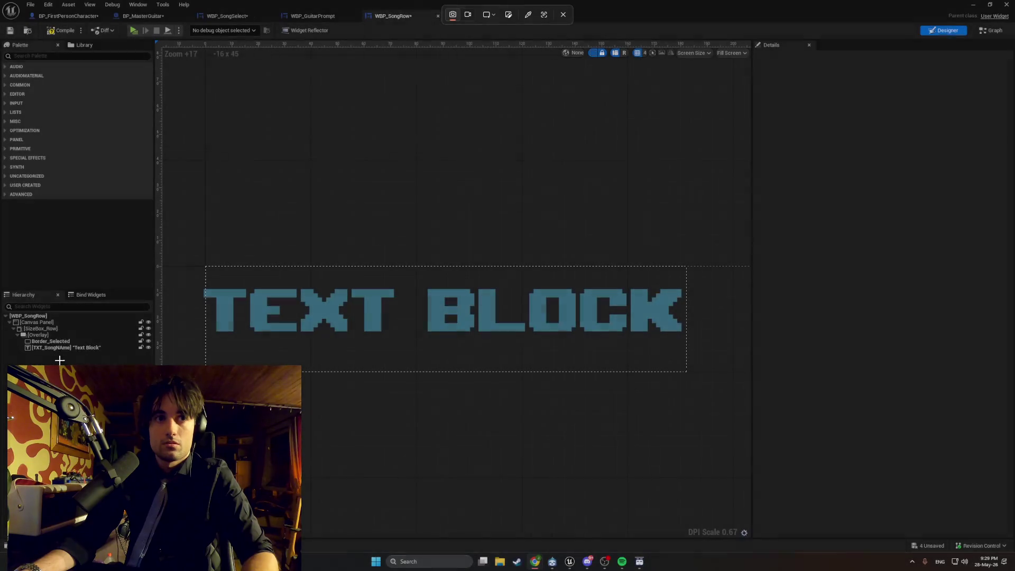
drag(50, 341, 58, 323)
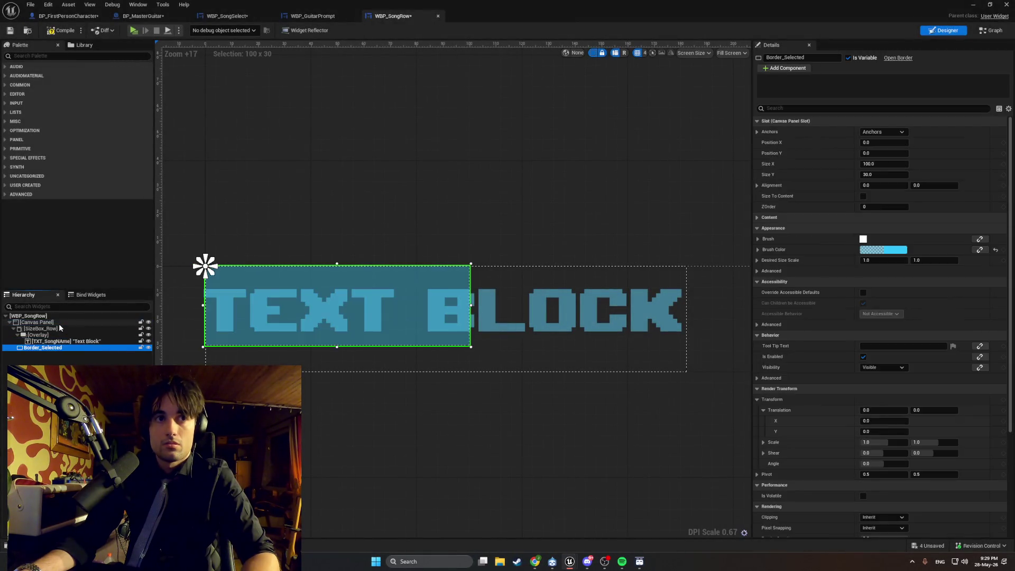
key(super+shift+s)
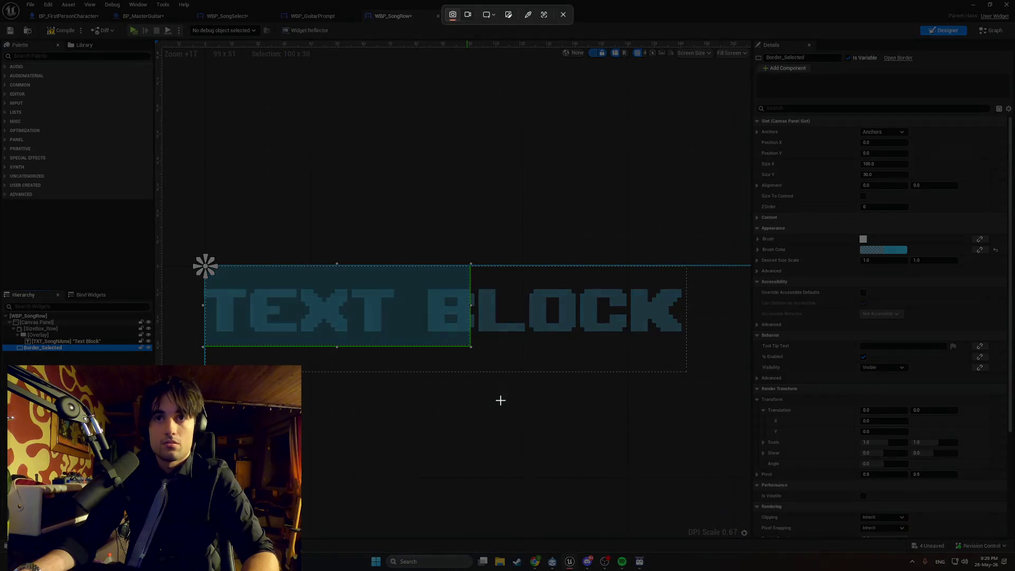
key(Escape)
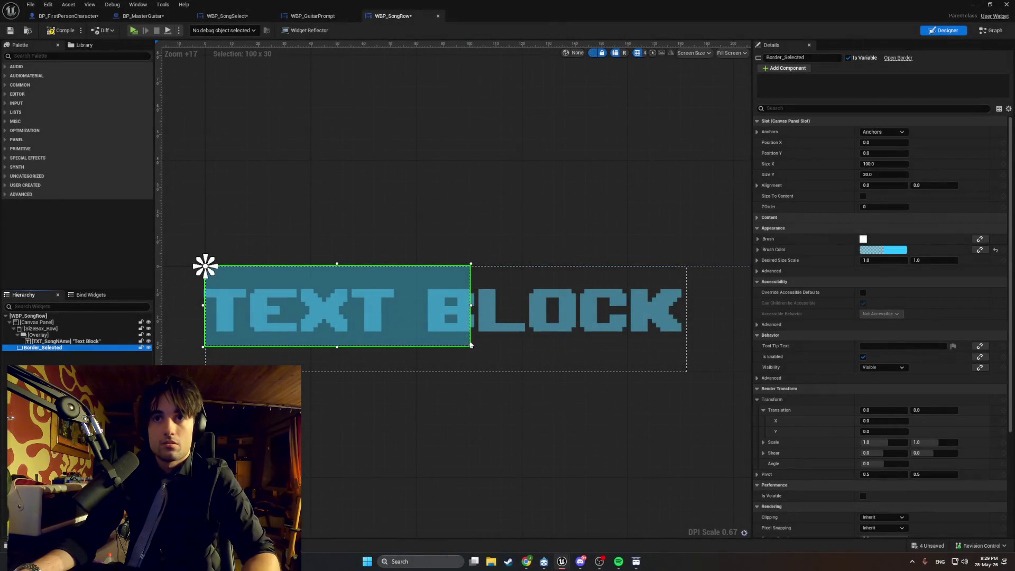
mouse_move(471, 348)
mouse_down()
mouse_move(657, 386)
mouse_move(687, 372)
mouse_up()
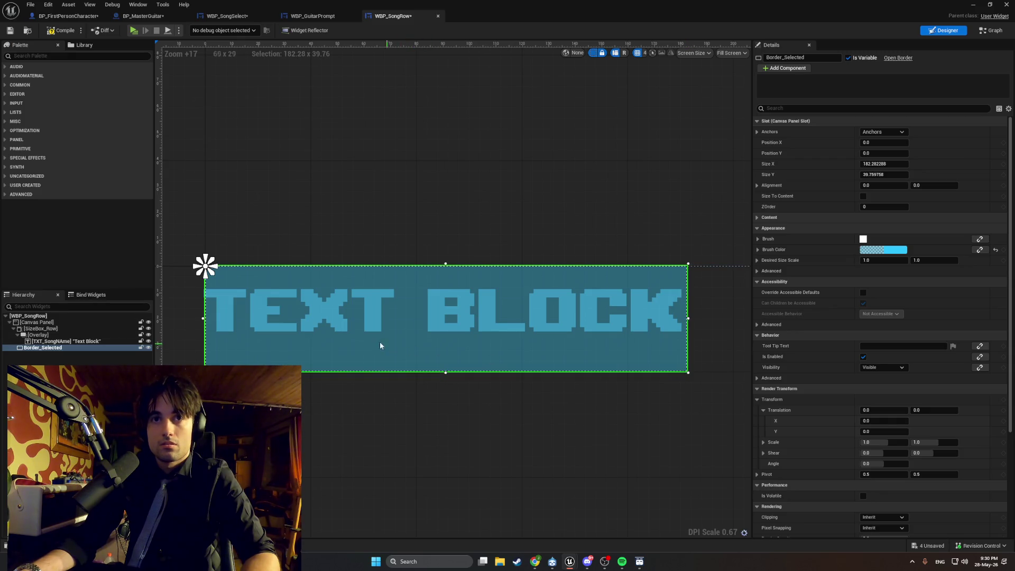
key(super+shift+s)
drag(724, 435, 156, 200)
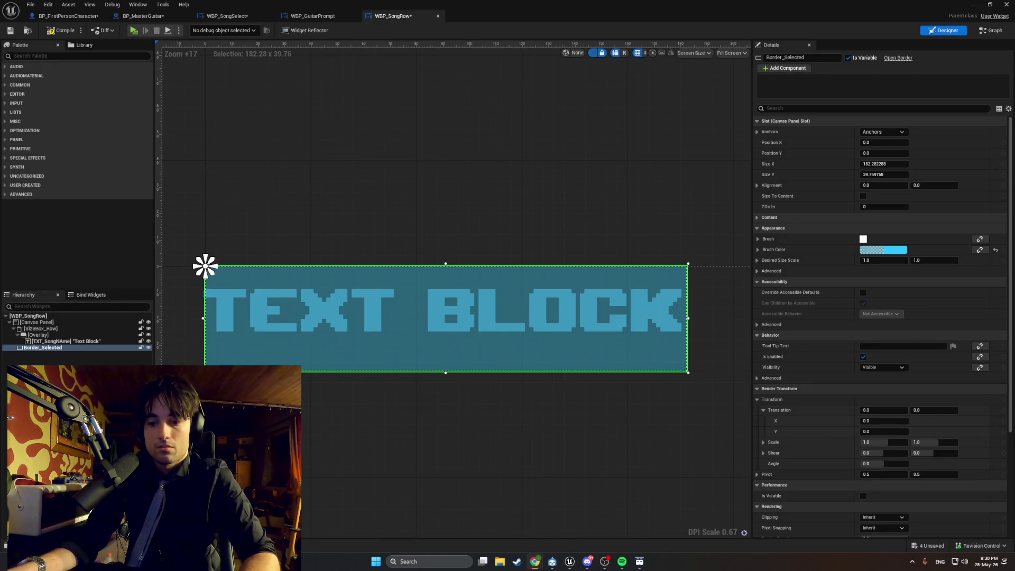
key(ctrl+z)
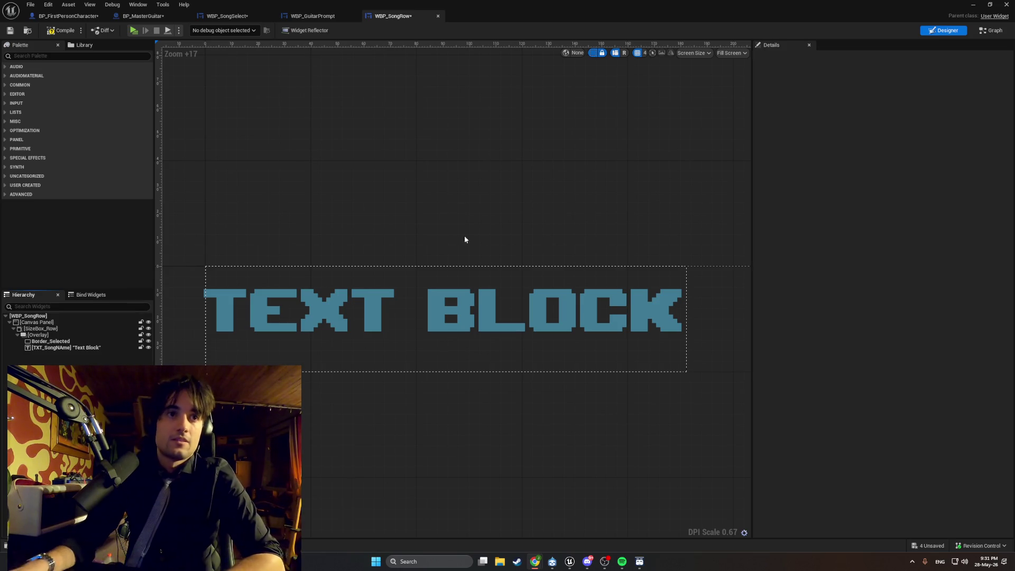
Move Border_Selected directly under SizeBox_Row with TXT_SongName as its child, dropping the Overlay.
click(38, 334)
key(Delete)
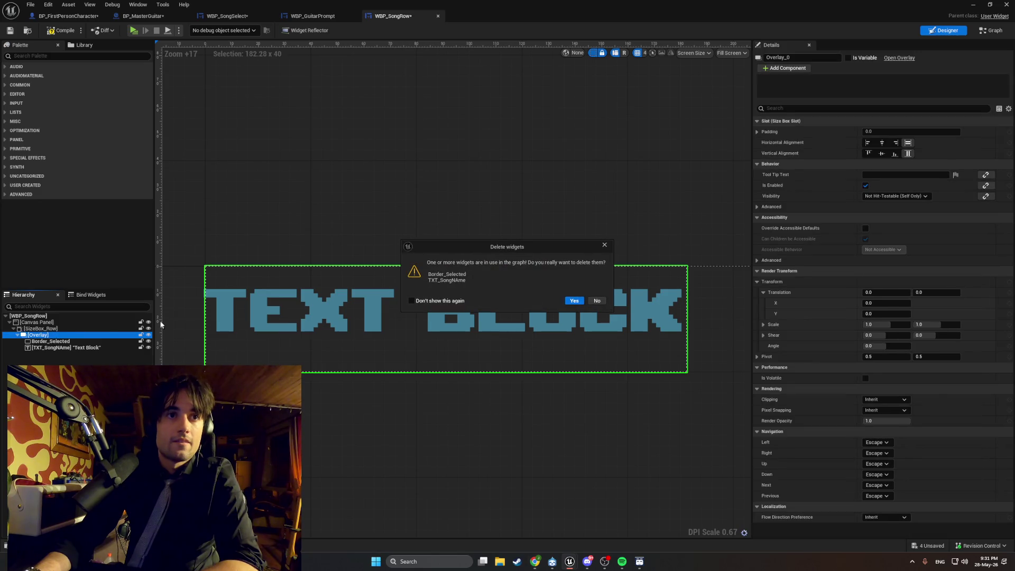
click(597, 301)
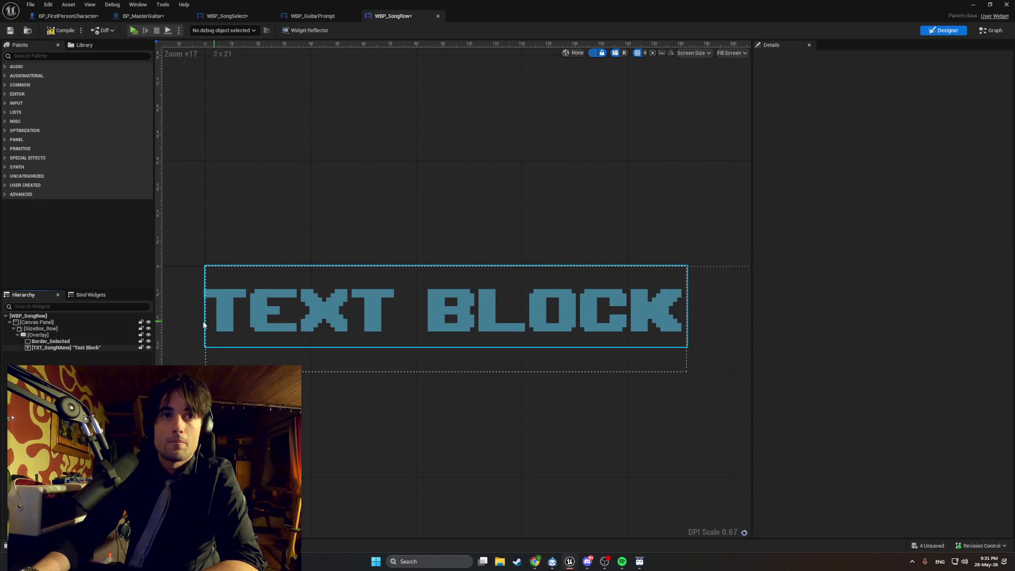
double_click(53, 341)
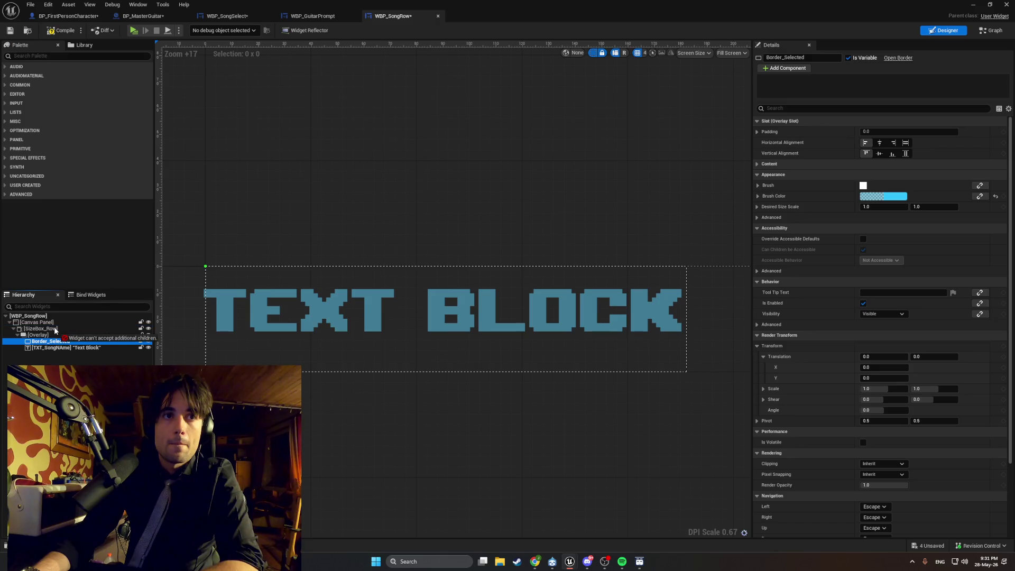
key(Return)
drag(55, 341, 48, 322)
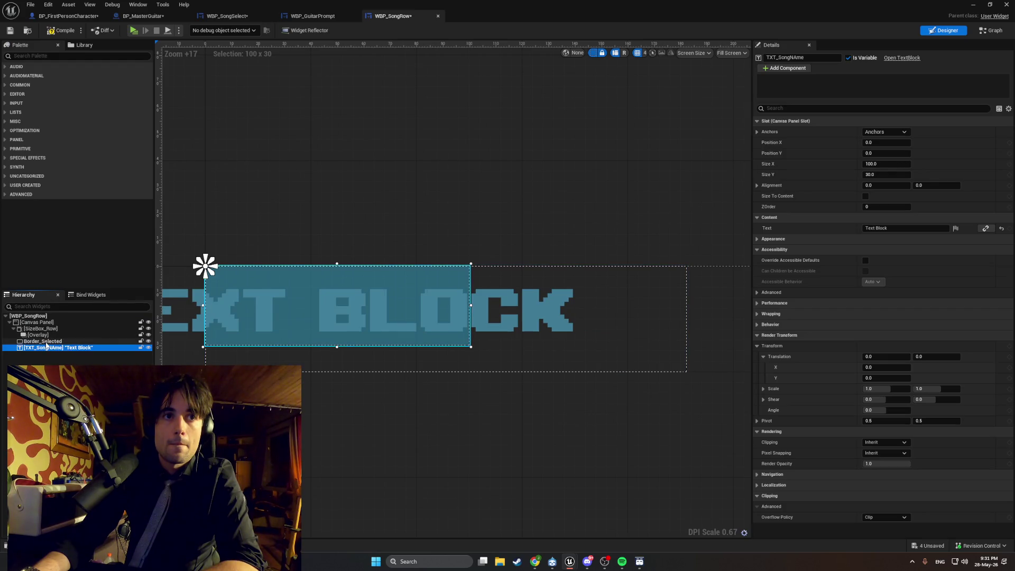
double_click(45, 340)
drag(45, 334, 45, 324)
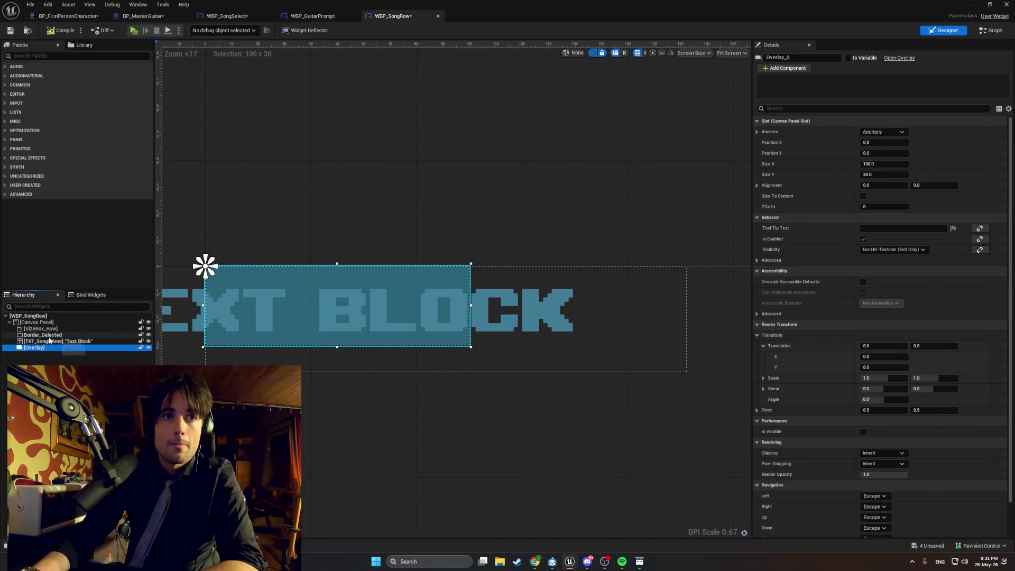
drag(48, 335, 45, 347)
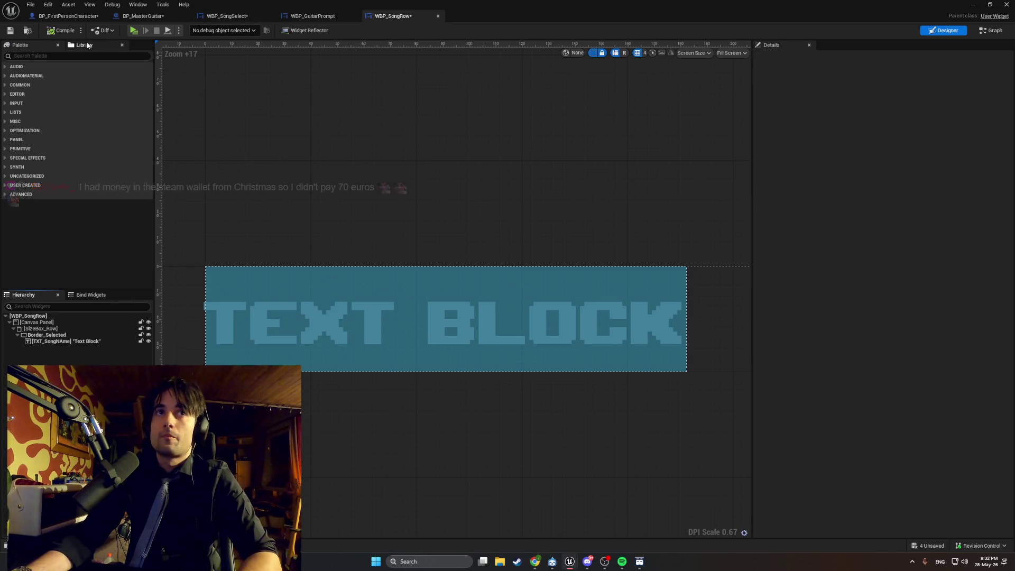
Delete the old Set Visibility and Border Selected nodes from the SetSelected graph.
click(982, 33)
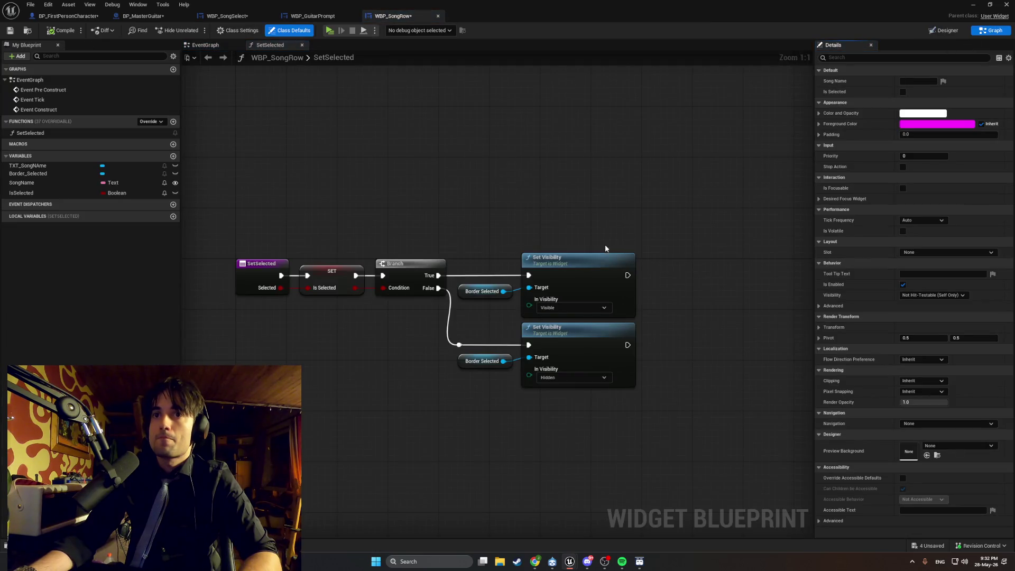
mouse_move(721, 492)
mouse_down()
mouse_move(470, 252)
mouse_move(478, 266)
mouse_up()
key(Delete)
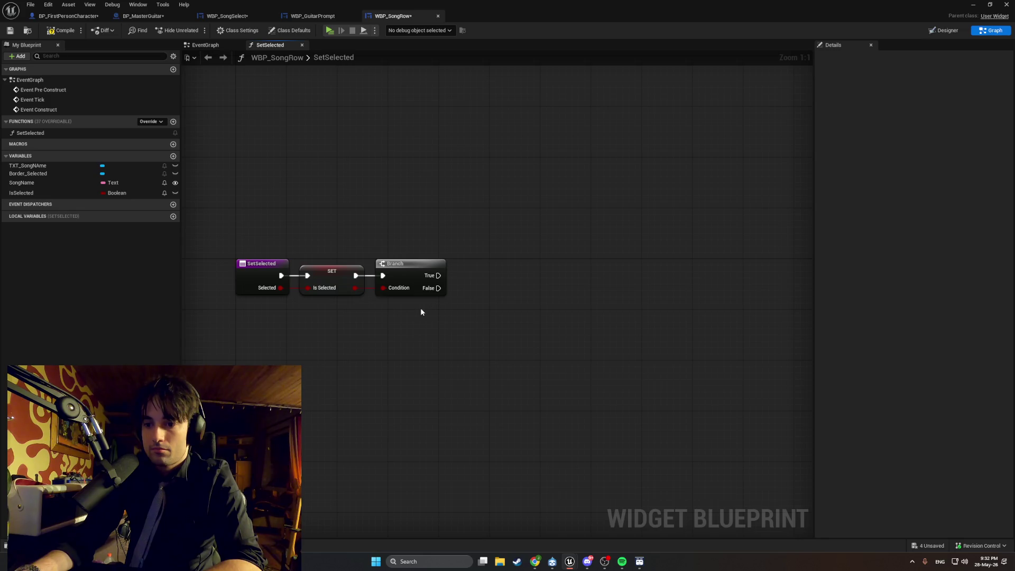
Add a Set Brush Color node targeting the Border_Selected variable.
drag(438, 281, 563, 248)
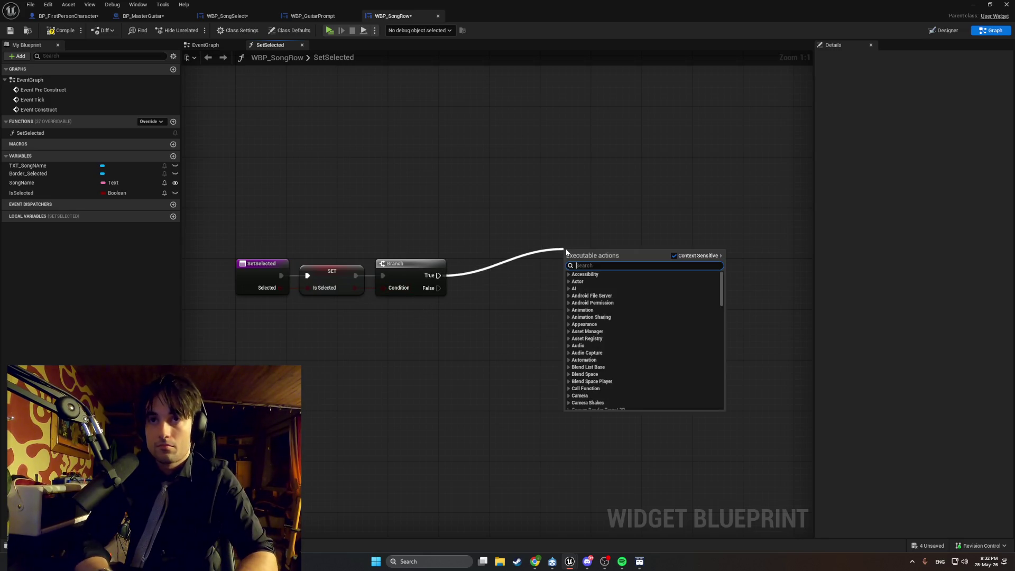
click(484, 347)
mouse_move(29, 173)
mouse_down()
mouse_move(189, 206)
mouse_move(358, 337)
mouse_move(598, 262)
mouse_up()
click(407, 356)
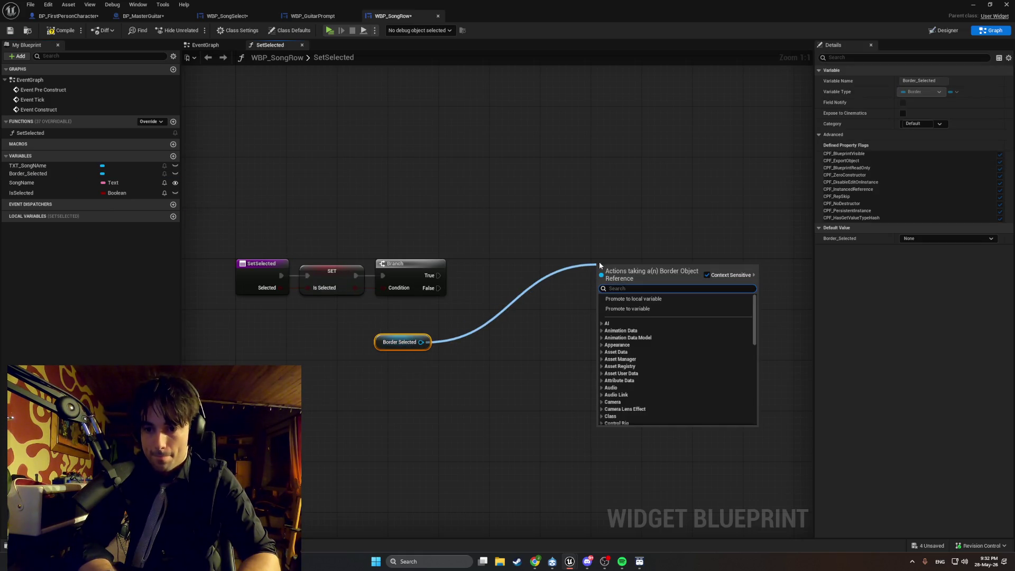
text(set rbush)
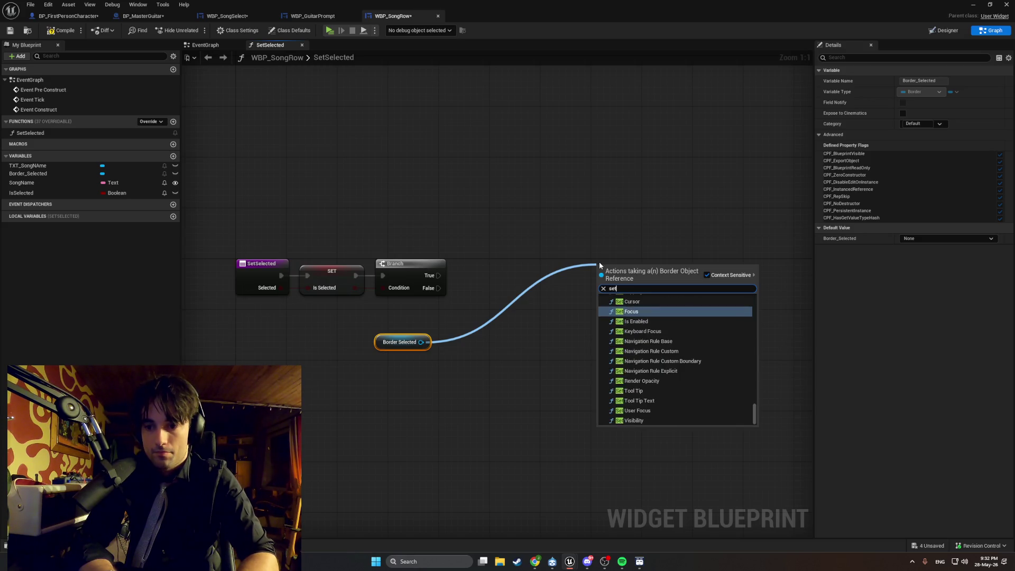
key(BackSpace)
key(BackSpace)
key(BackSpace)
text(brush color)
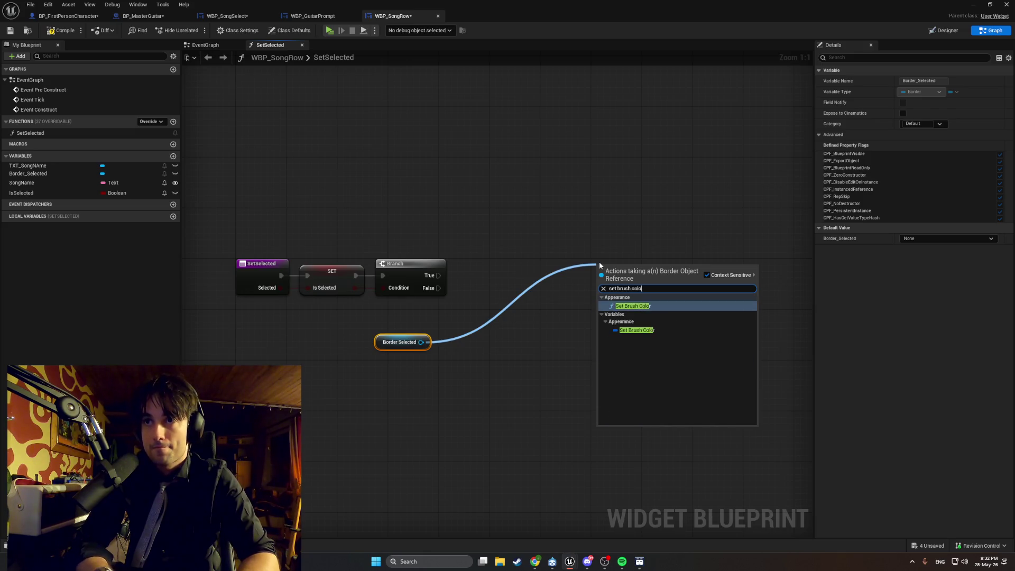
key(Return)
Run Set Brush Color from Branch True with a cyan highlight colour.
drag(627, 288, 526, 288)
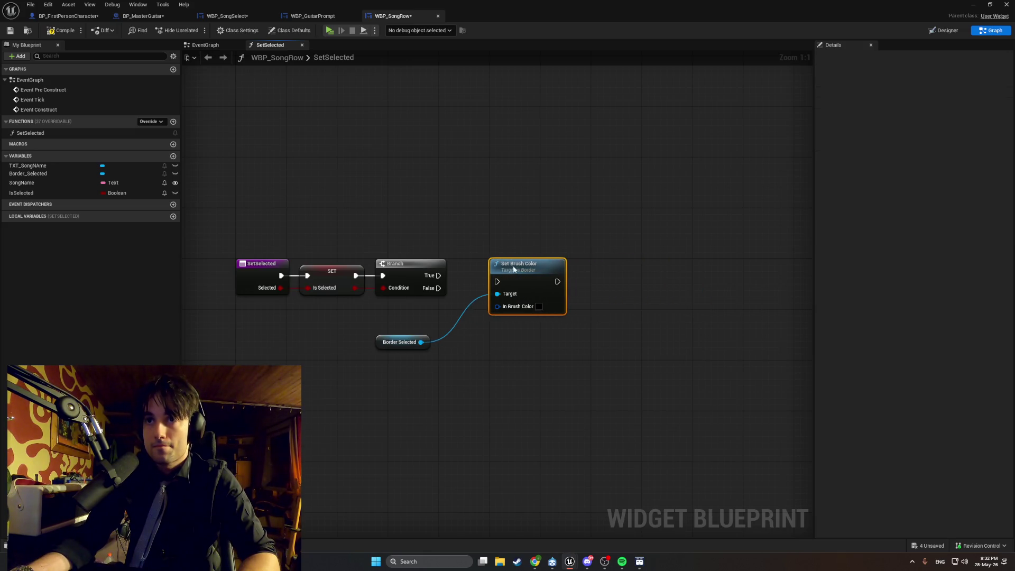
mouse_move(441, 275)
mouse_down()
mouse_move(506, 277)
mouse_move(473, 280)
mouse_move(497, 281)
mouse_up()
click(455, 272)
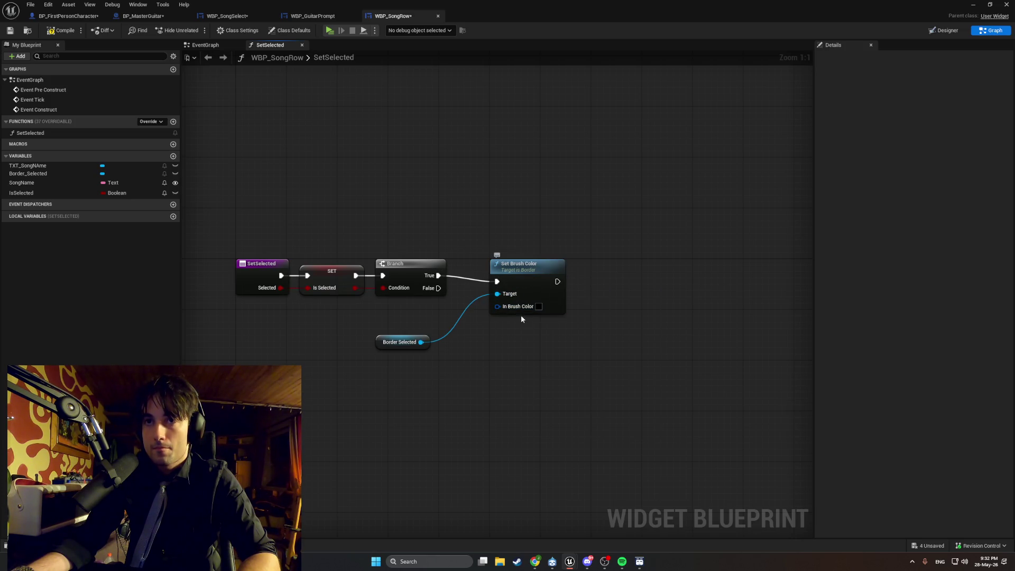
click(538, 307)
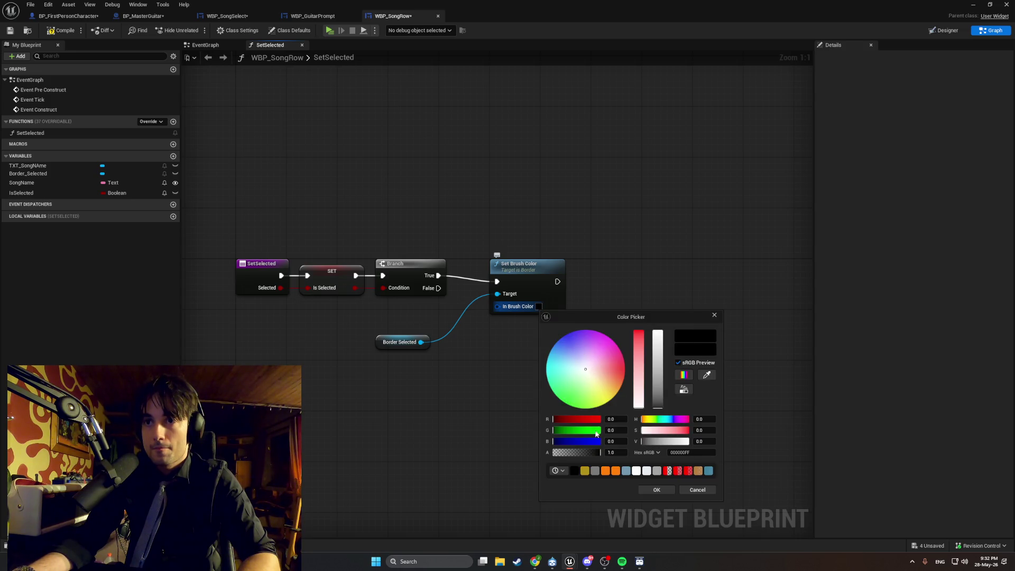
drag(558, 373, 549, 353)
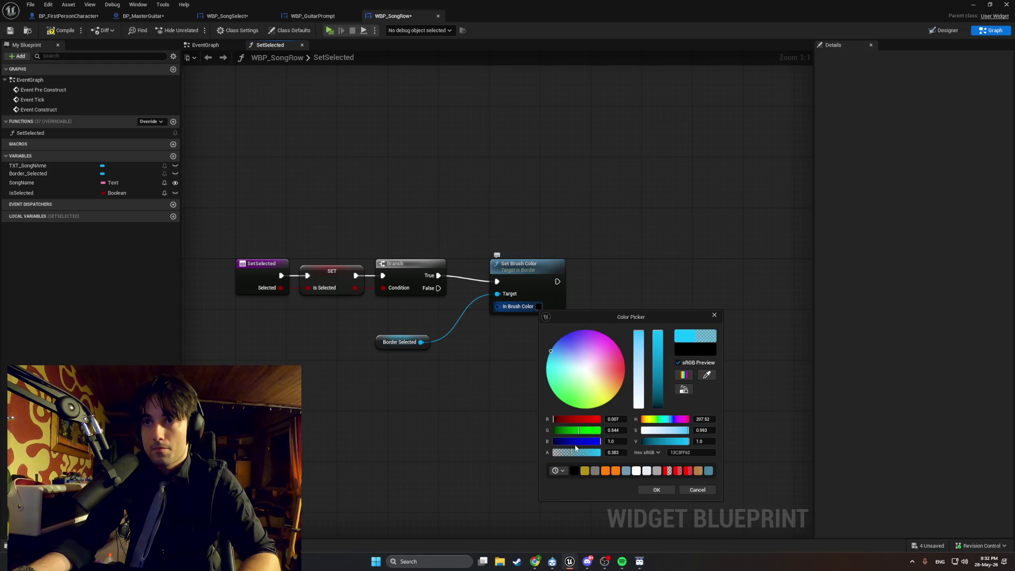
click(655, 488)
Add a duplicate Set Brush Color with alpha 0 on Branch False, and compile.
click(516, 299)
key(ctrl+c)
key(ctrl+v)
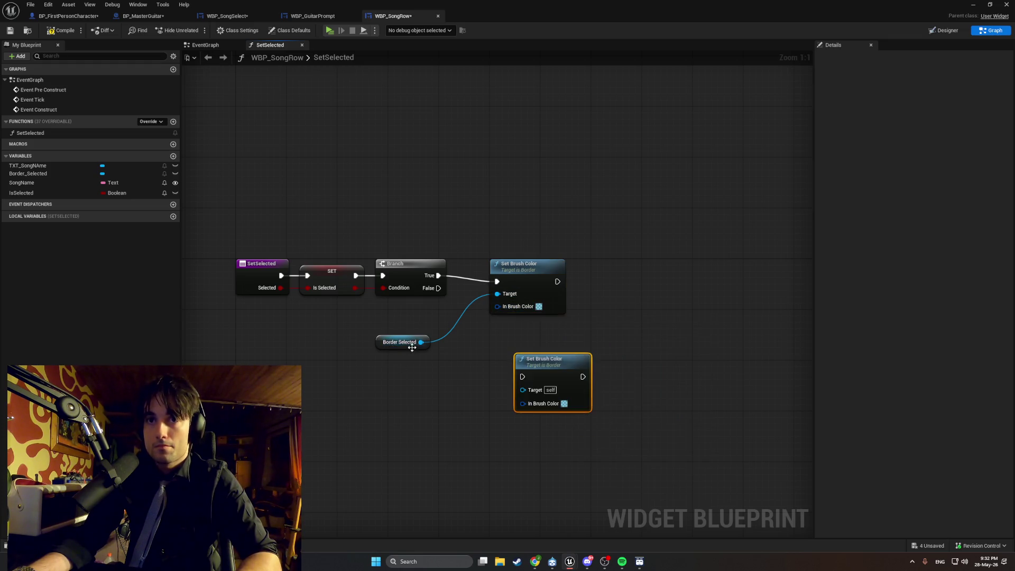
mouse_move(427, 344)
mouse_down()
mouse_move(522, 390)
mouse_move(528, 353)
mouse_move(514, 338)
mouse_up()
click(538, 369)
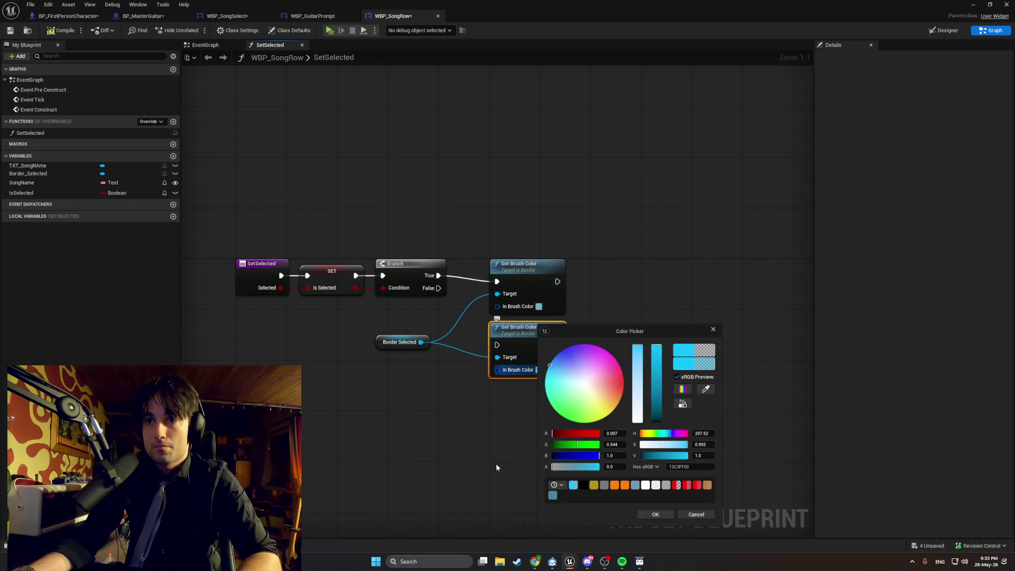
click(655, 514)
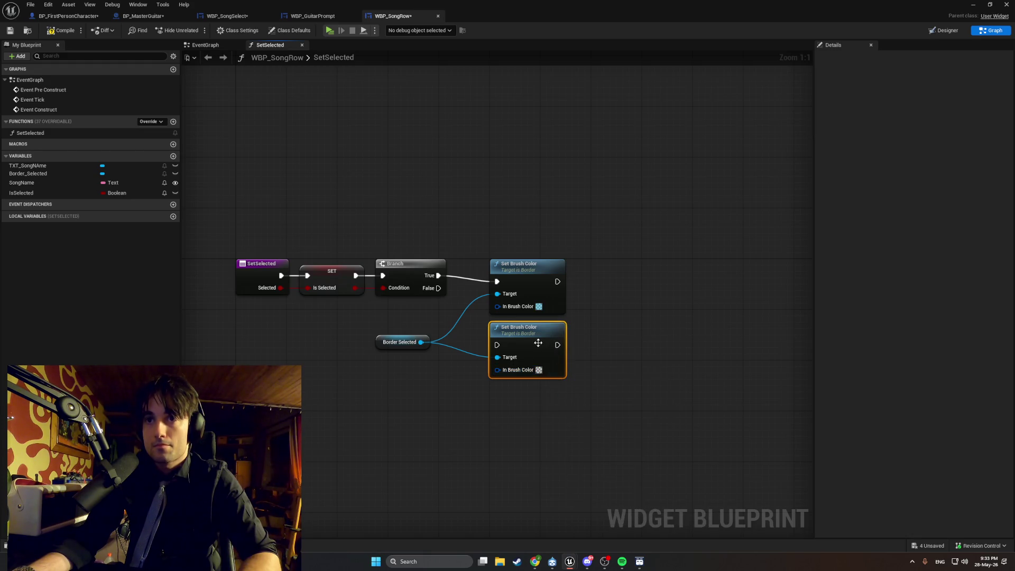
click(63, 33)
drag(438, 288, 497, 344)
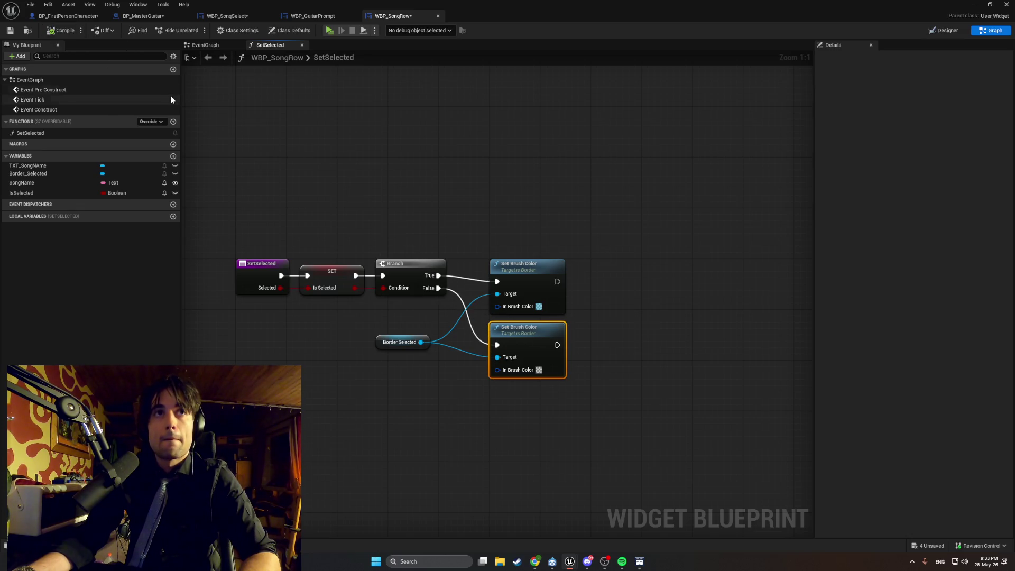
click(973, 4)
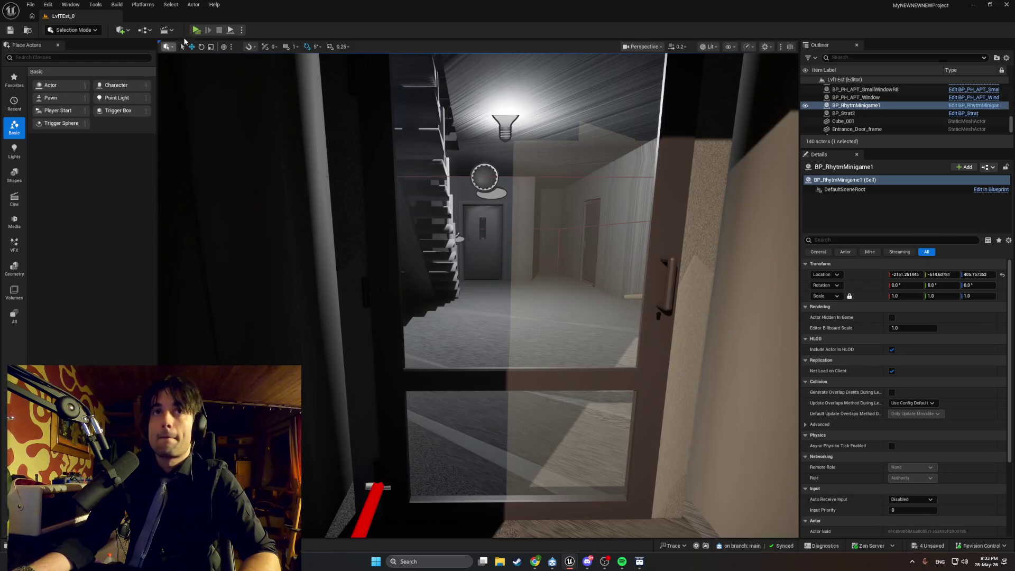
Launch the game preview and bring up the Choose Song menu in game.
key(e)
key(f)
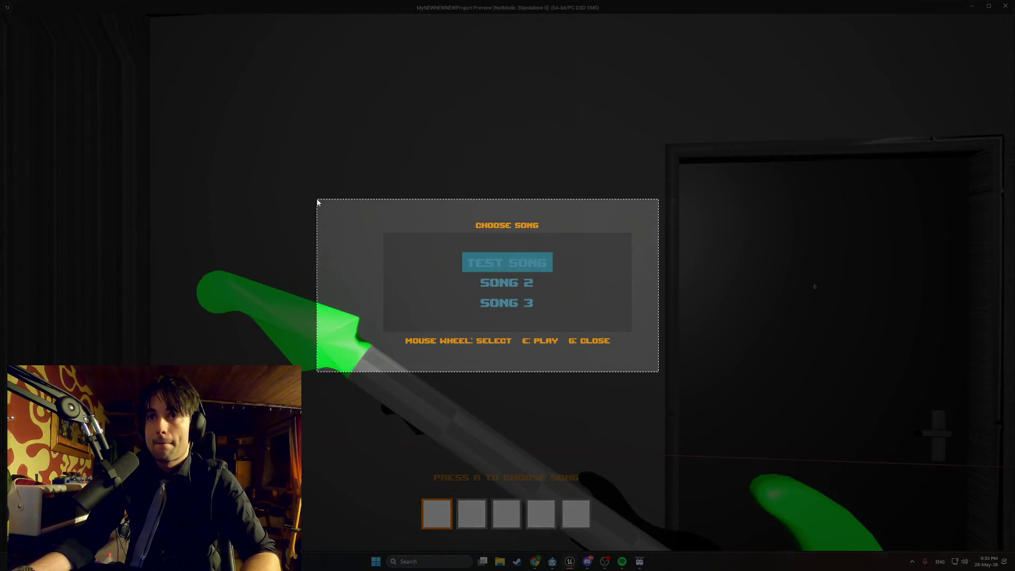
click(317, 199)
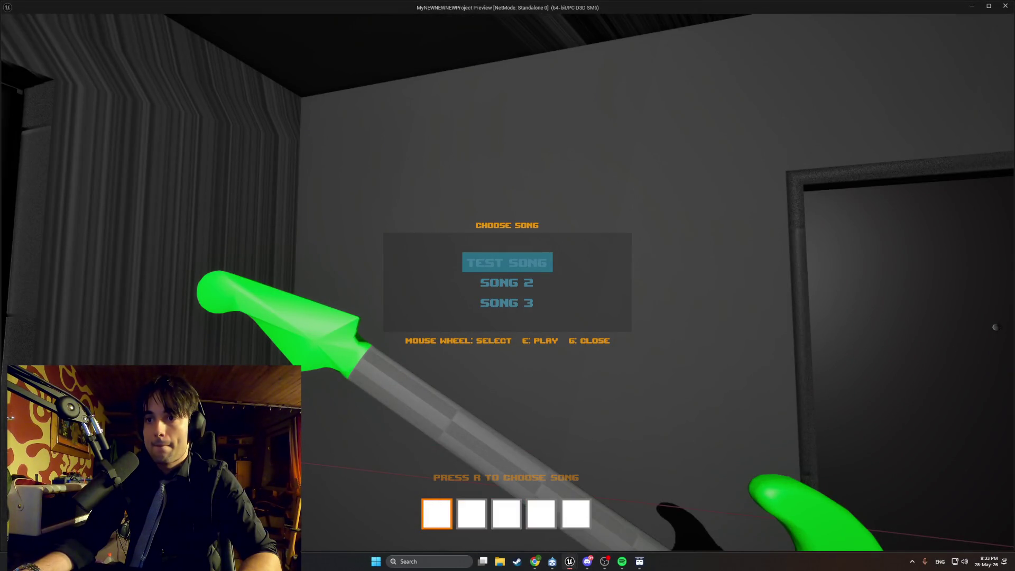
Switch back to the WBP_SongRow Blueprint editor and stop the running simulation.
mouse_move(579, 562)
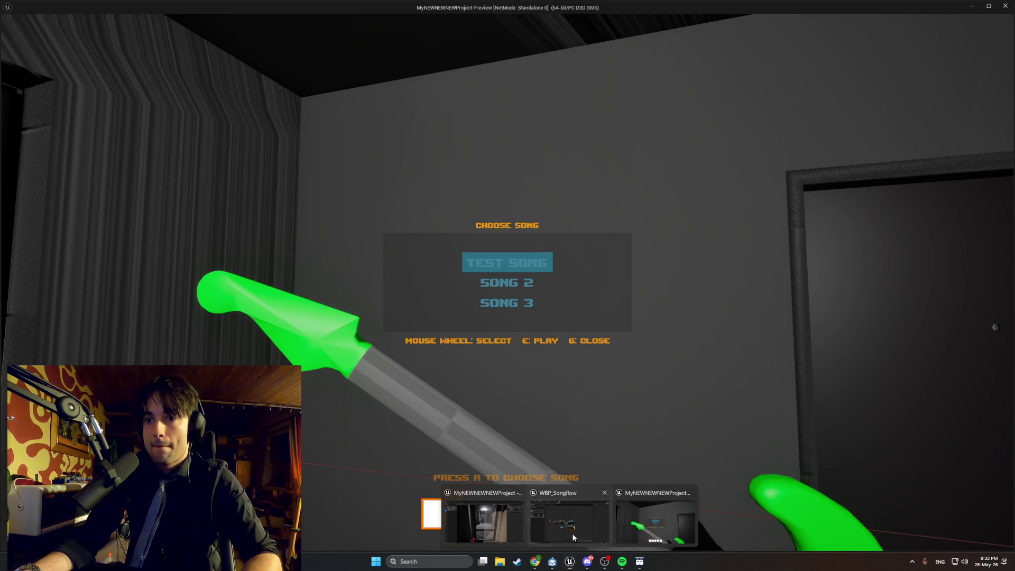
click(541, 523)
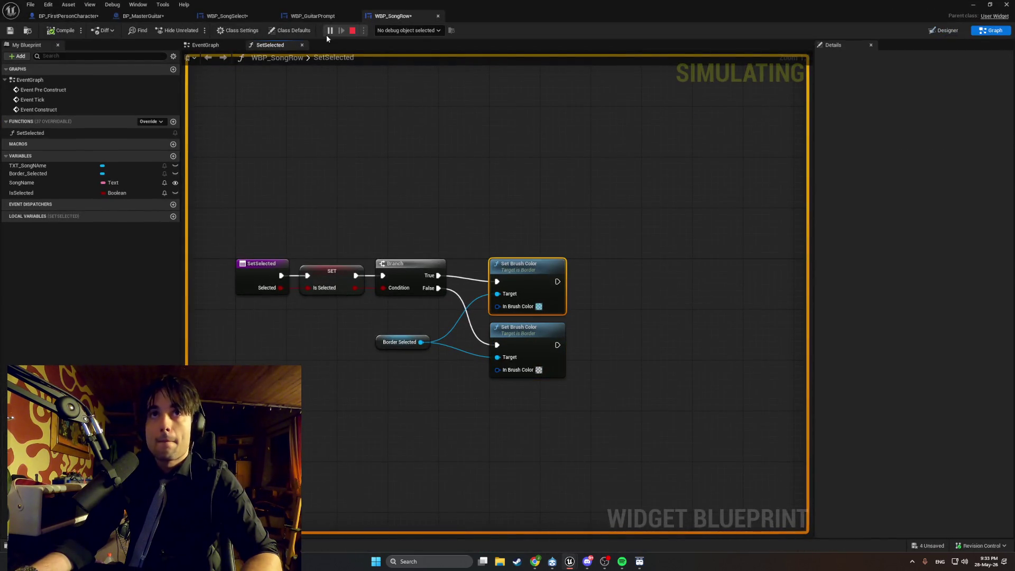
click(353, 30)
Set the True branch's brush colour to lighter cyan (G 0.666, alpha 0.383), then minimize the editor.
click(538, 306)
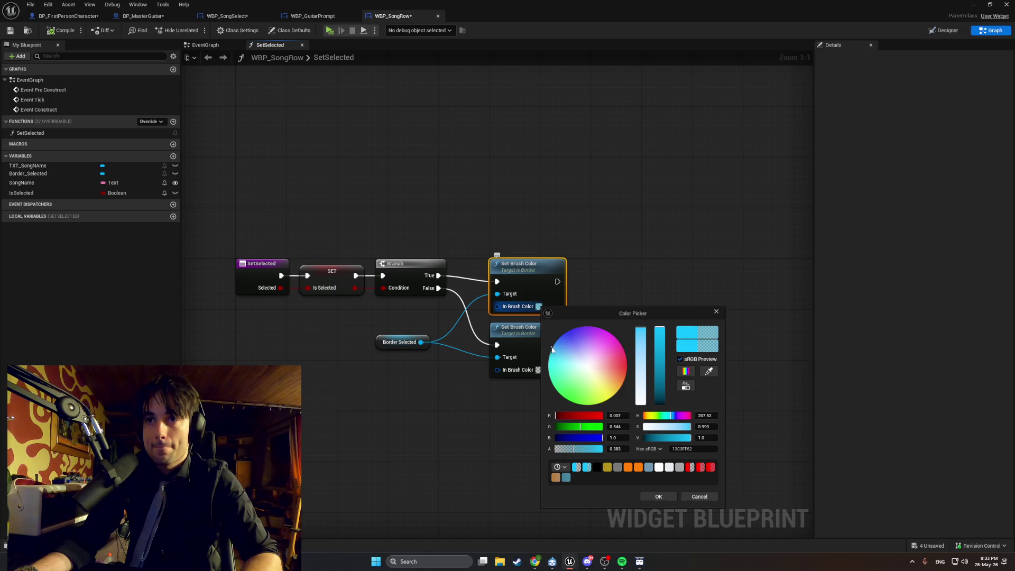
drag(558, 354, 557, 342)
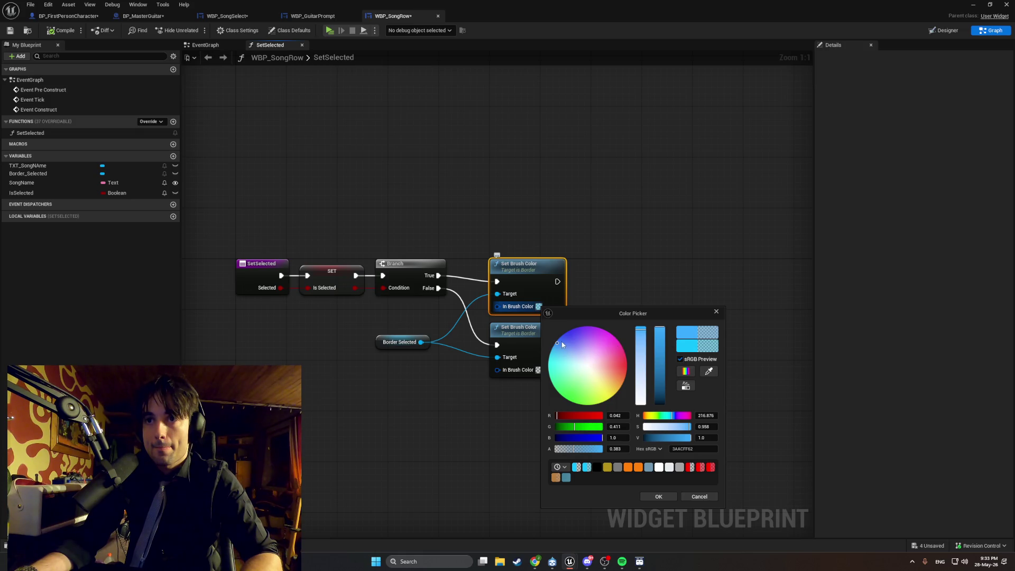
drag(556, 342, 551, 350)
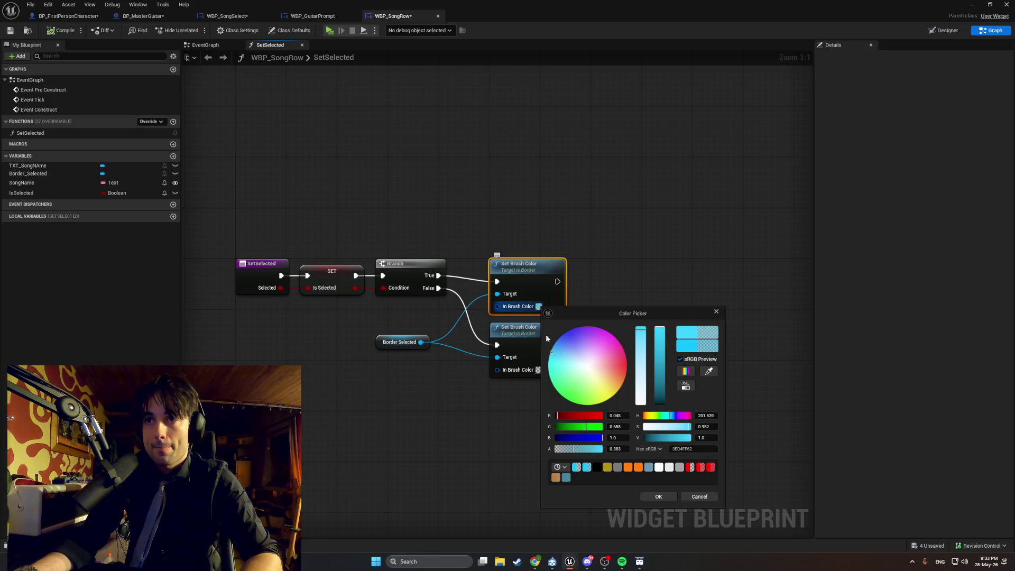
click(659, 496)
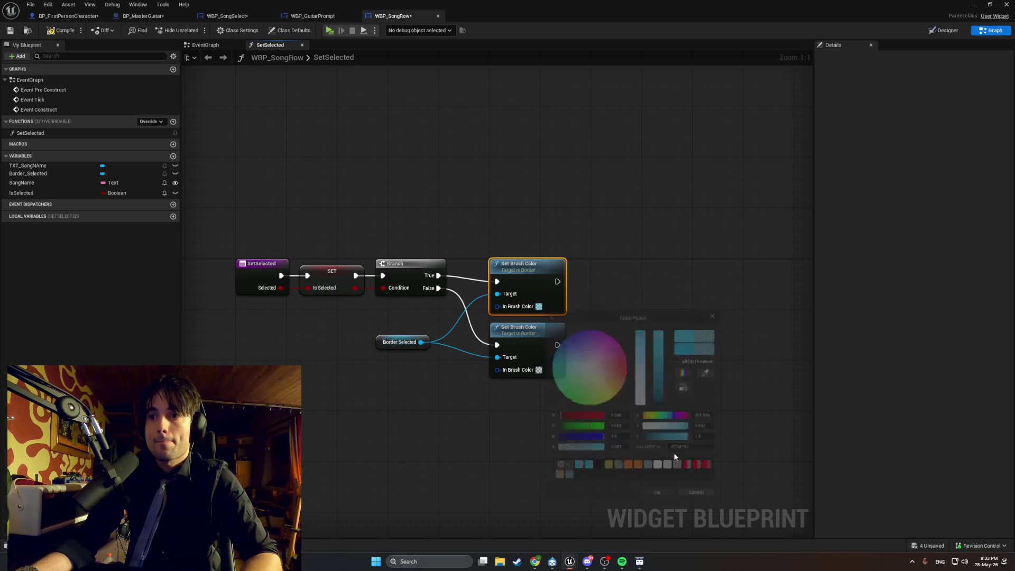
click(972, 5)
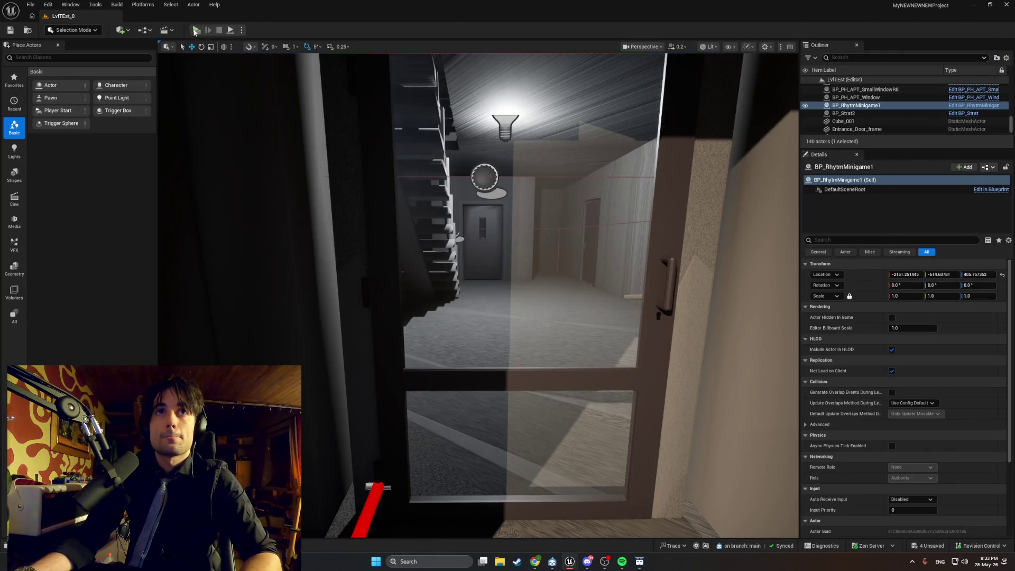
Start a standalone play session, check the Choose Song menu, then end it with Esc.
click(195, 30)
key(r)
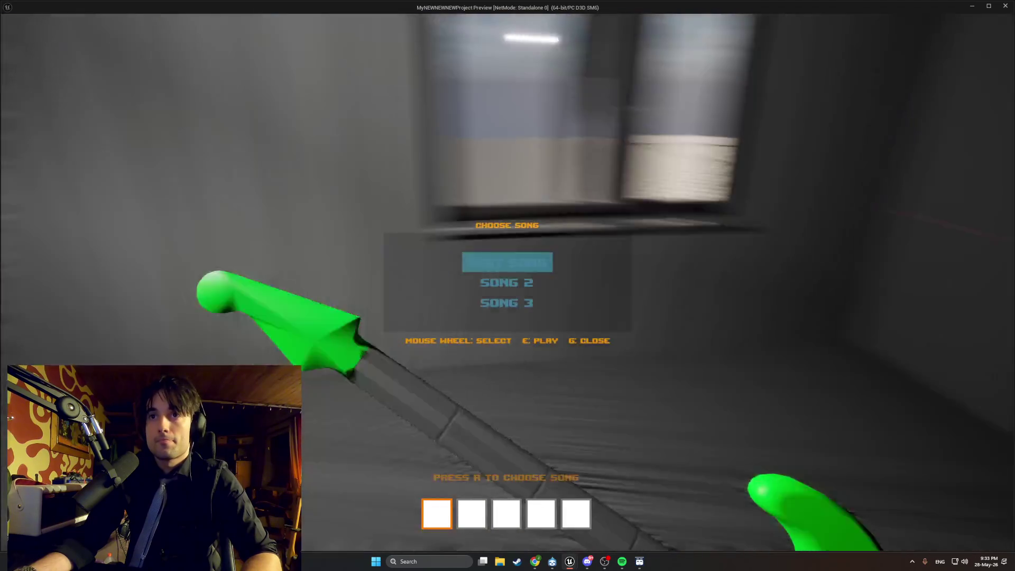
key(Escape)
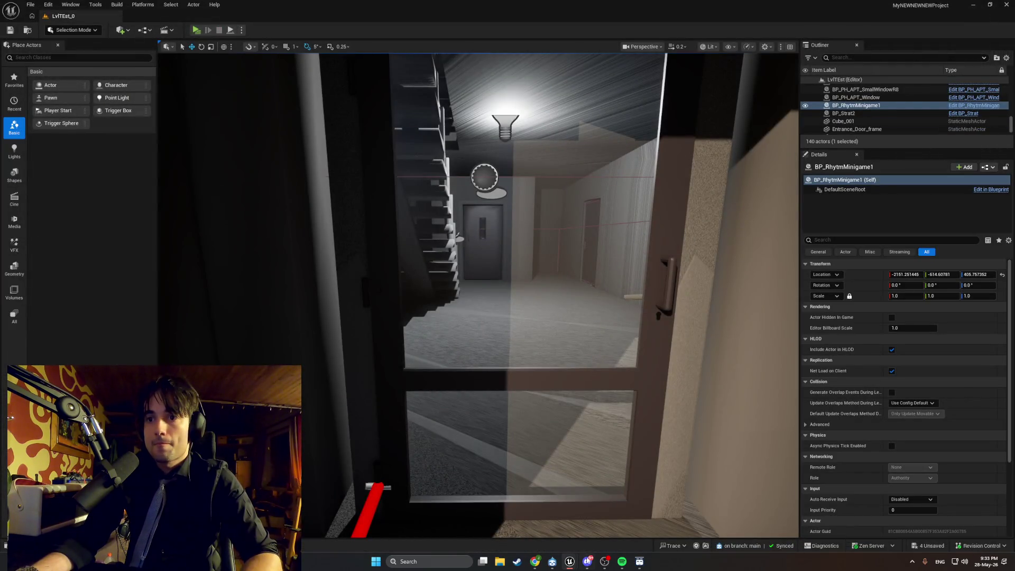
Restore the WBP_SongRow editor and inspect the TXT_SongName variable.
click(570, 562)
click(612, 520)
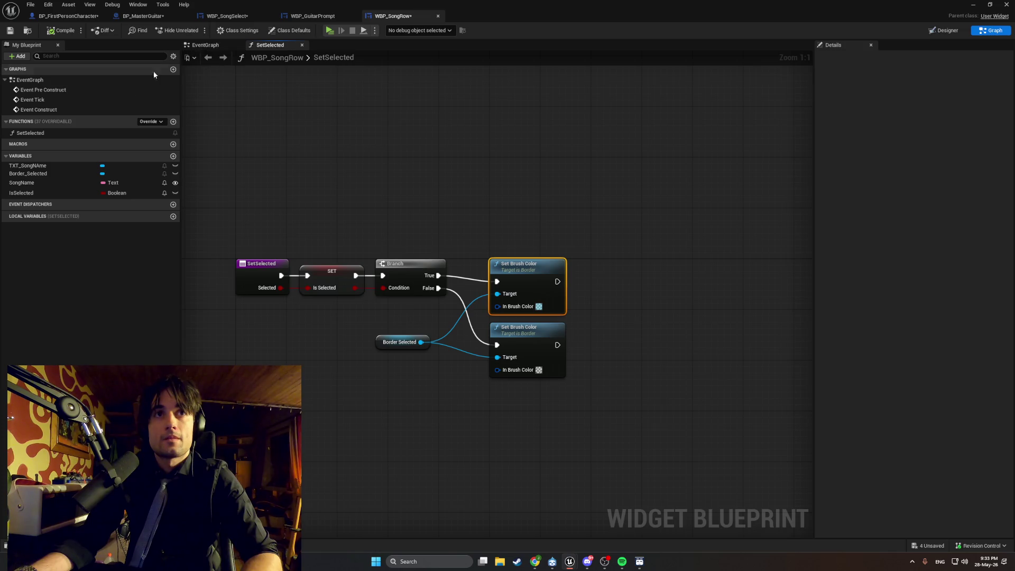
click(49, 166)
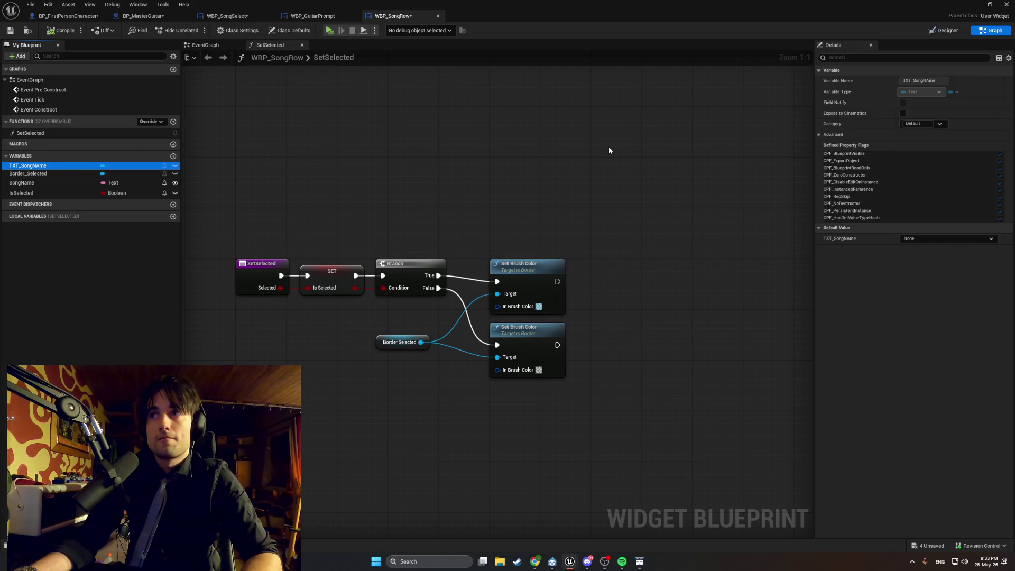
In the Designer, try an orange Border_Selected brush colour, then undo it back to light cyan.
click(944, 30)
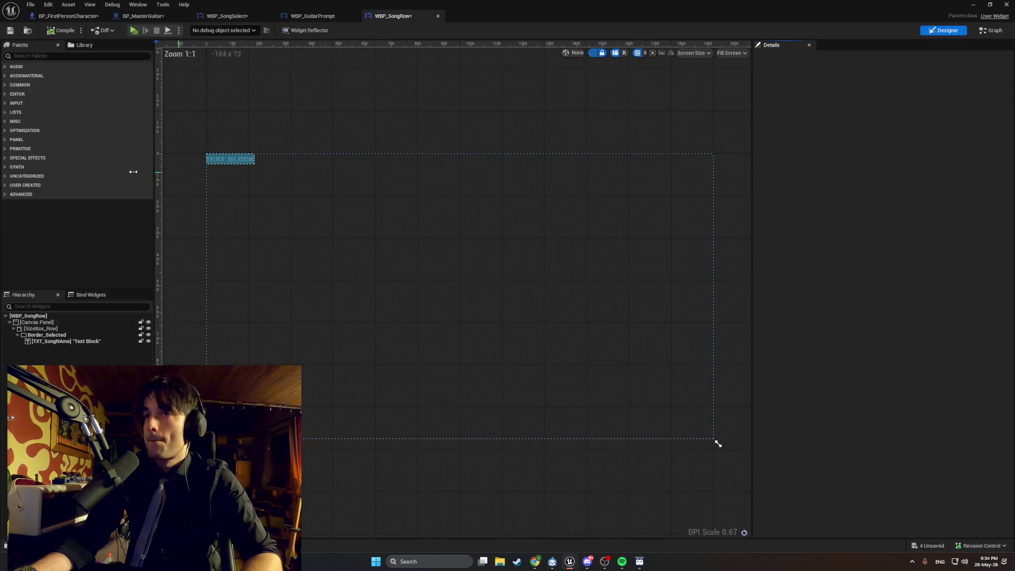
click(74, 335)
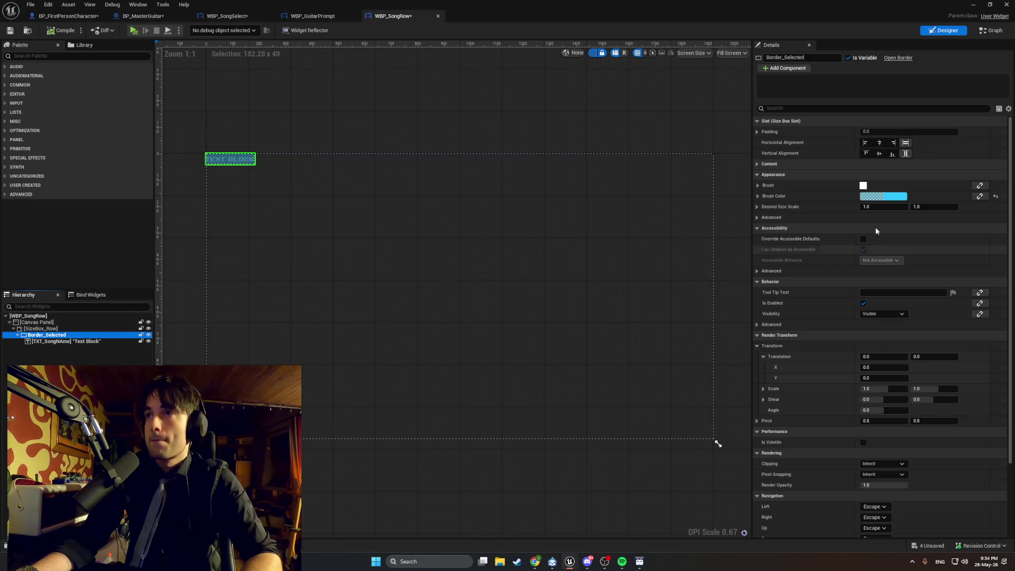
click(893, 197)
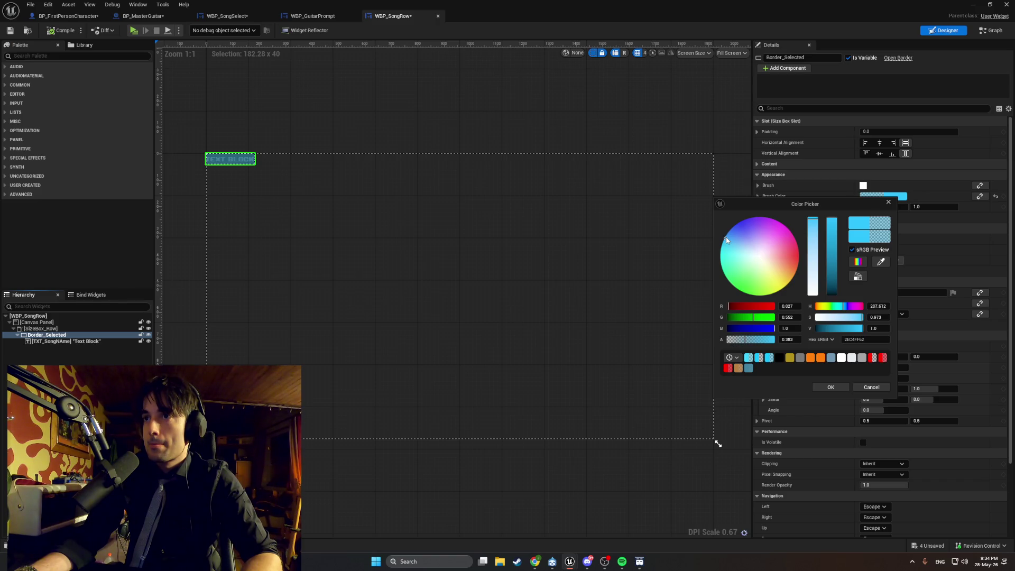
drag(726, 241, 792, 278)
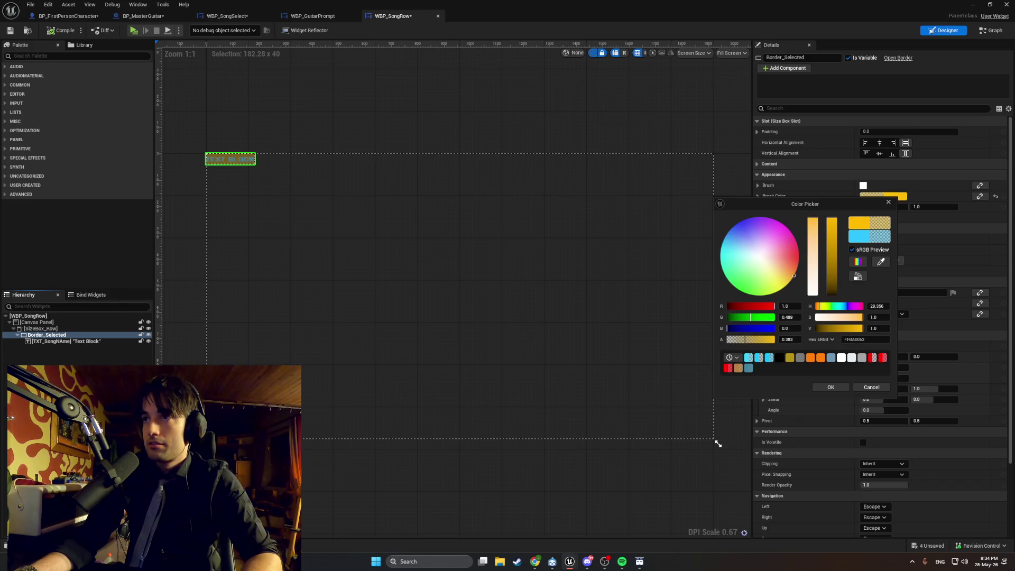
click(830, 387)
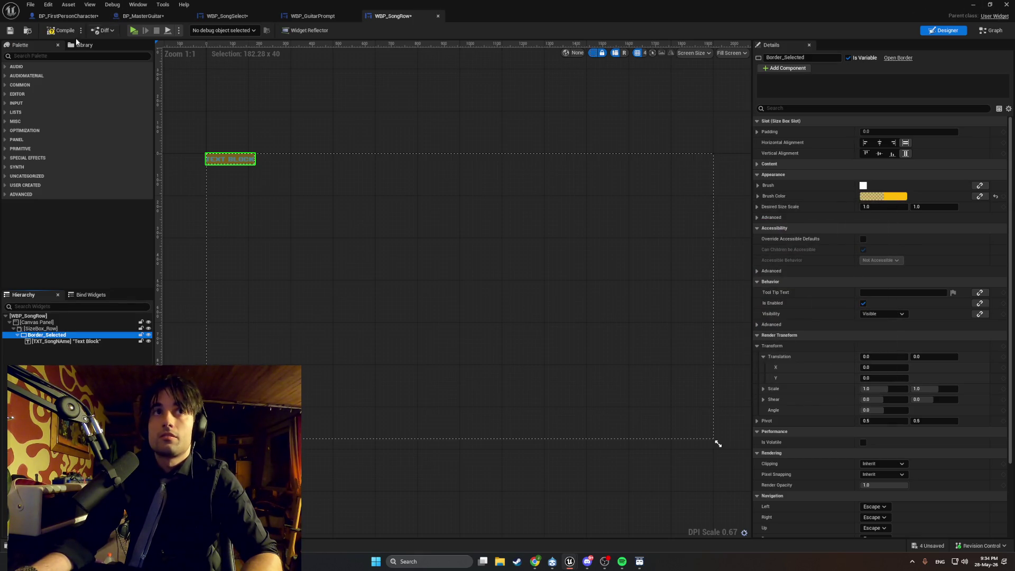
scroll(229, 143, up, 4)
key(ctrl+z)
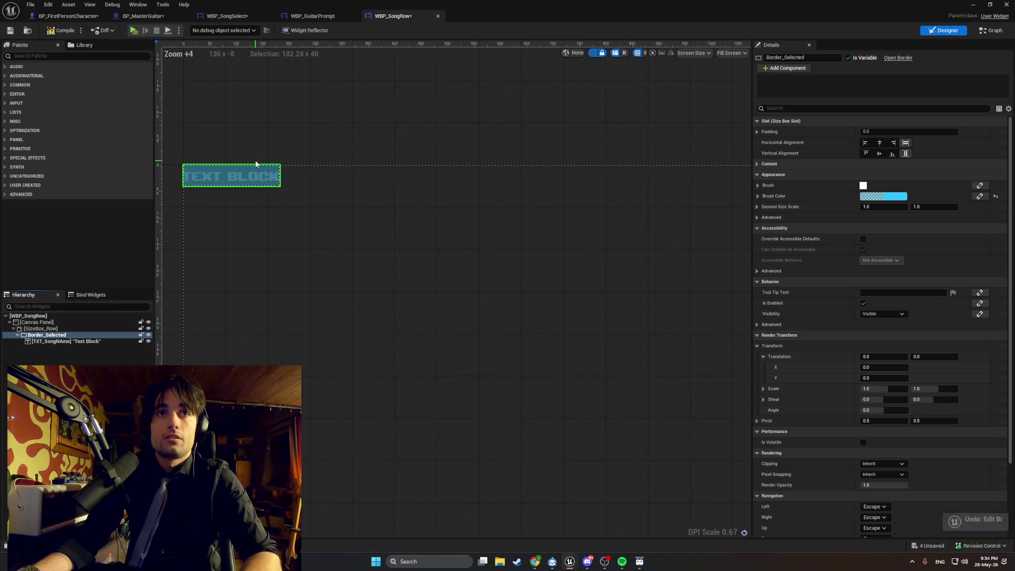
Set TXT_SongName's Color and Opacity to golden brown, then minimize the widget editor.
click(80, 341)
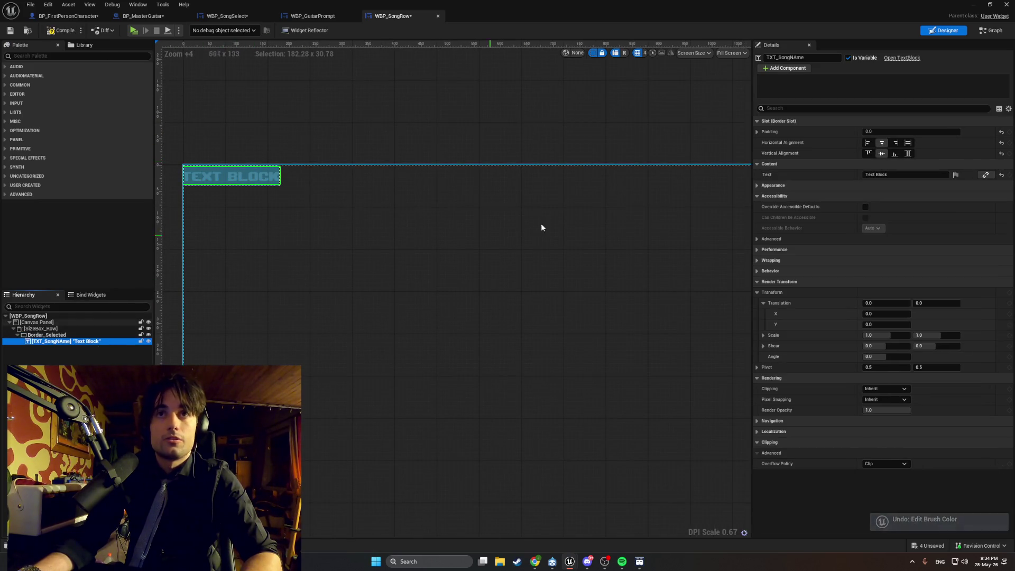
click(72, 347)
click(74, 342)
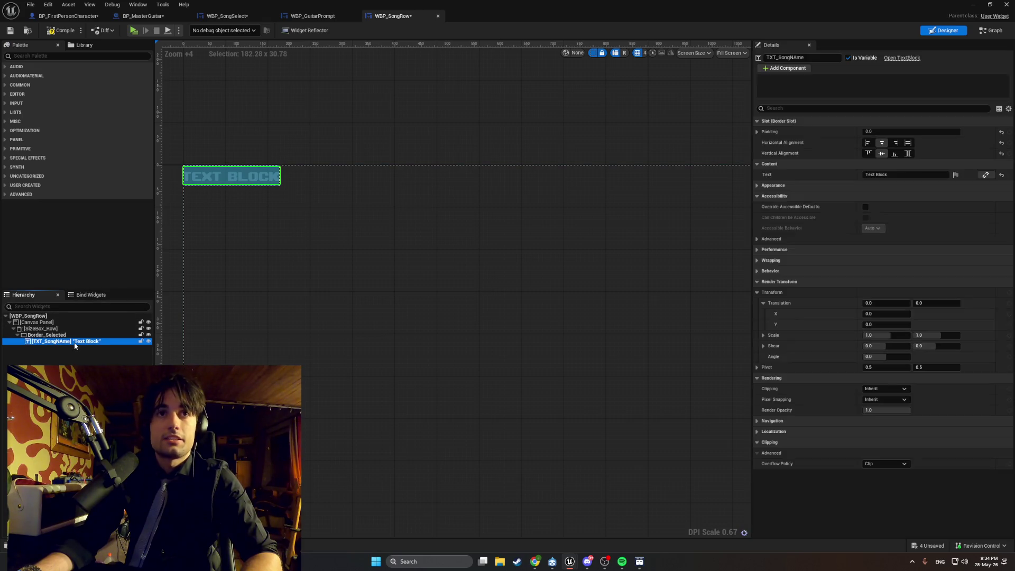
click(756, 185)
click(895, 196)
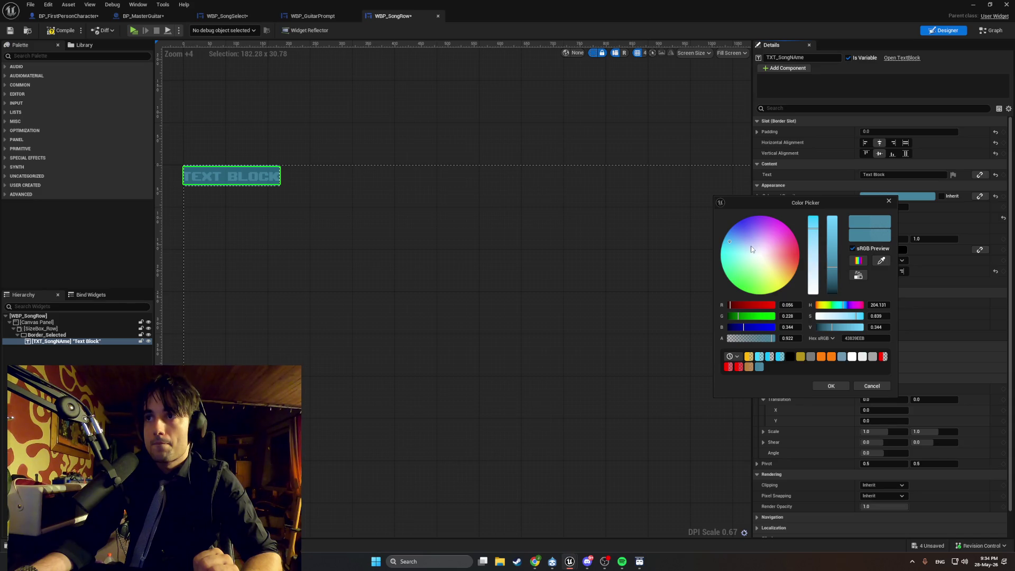
drag(746, 250, 789, 274)
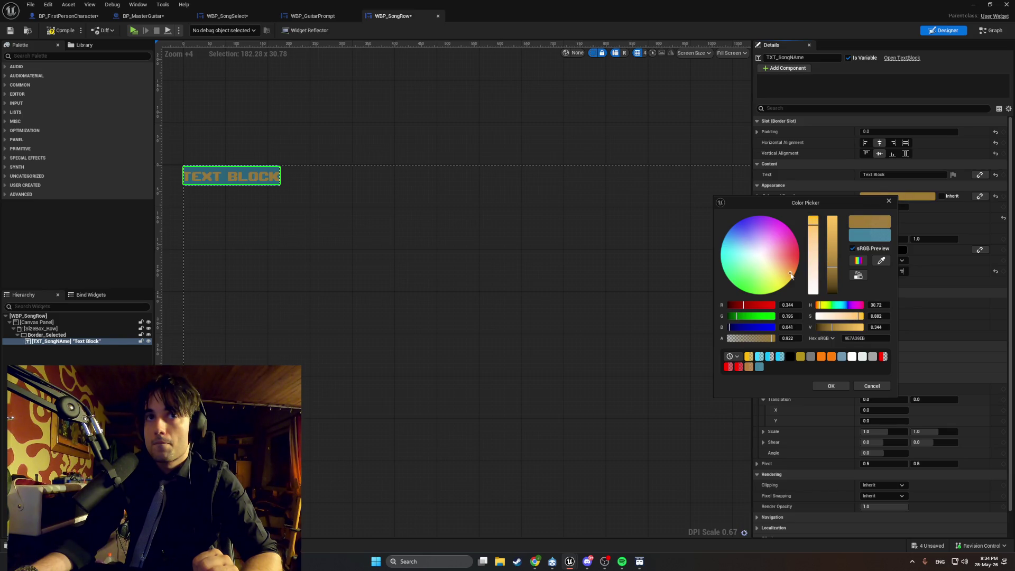
click(819, 387)
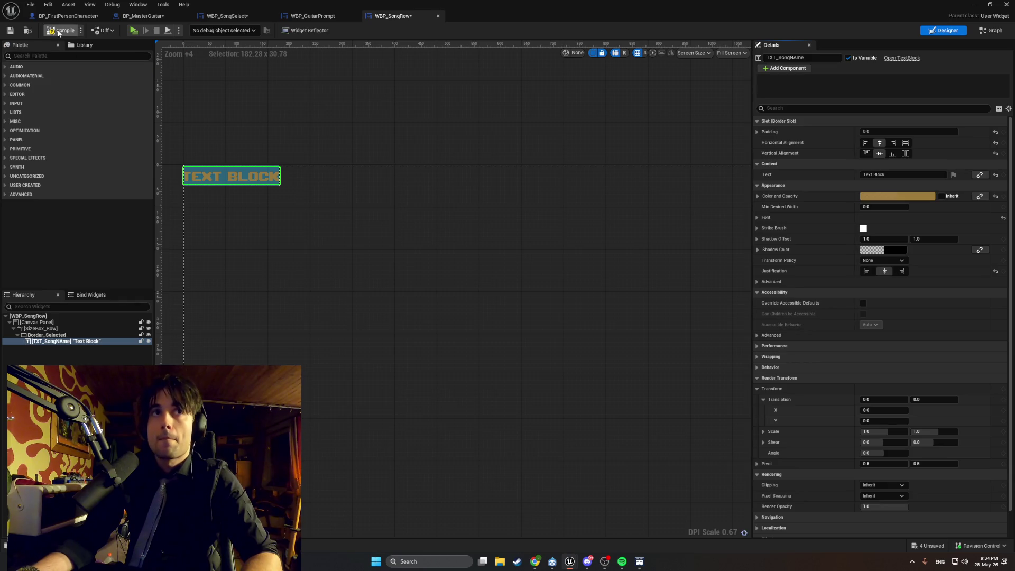
click(979, 6)
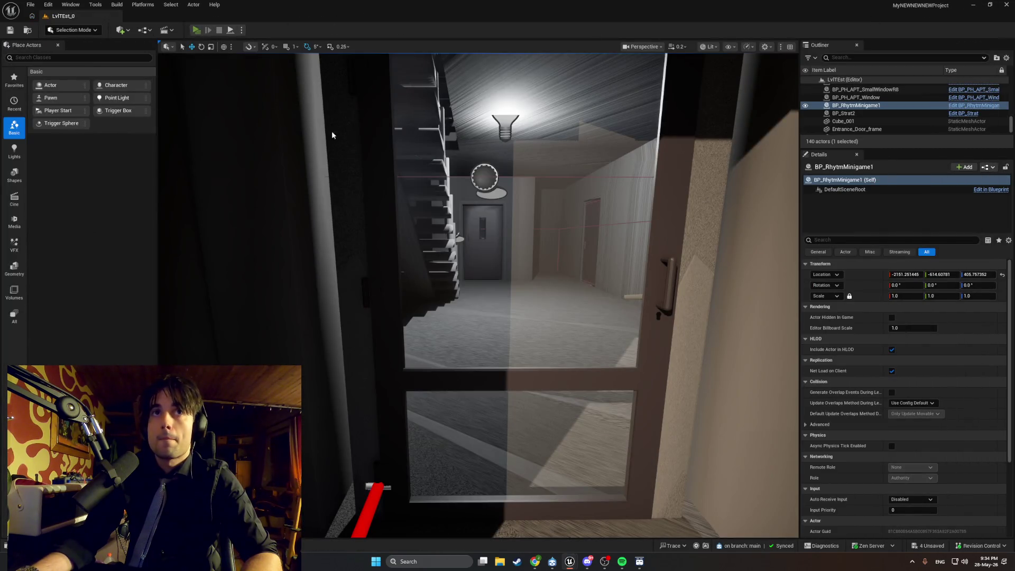
Launch the preview with the song menu and cycle hotbar slots 4, 2 and 1.
key(r)
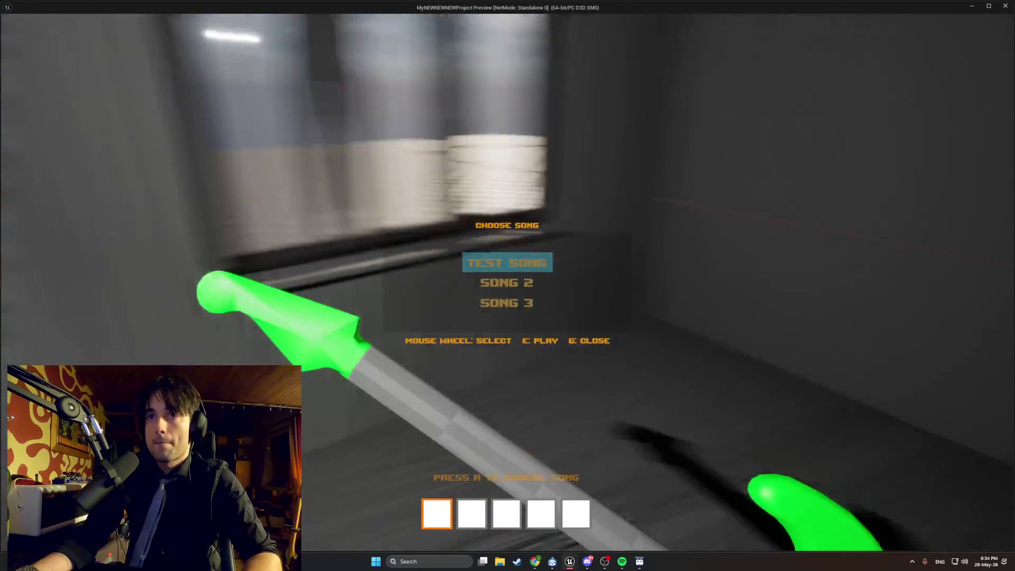
key(4)
key(2)
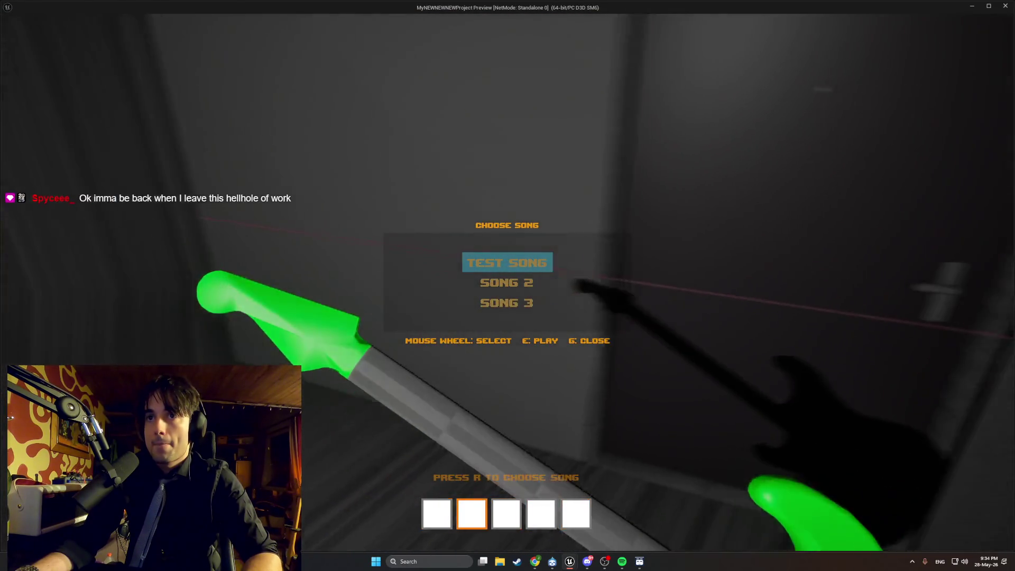
key(1)
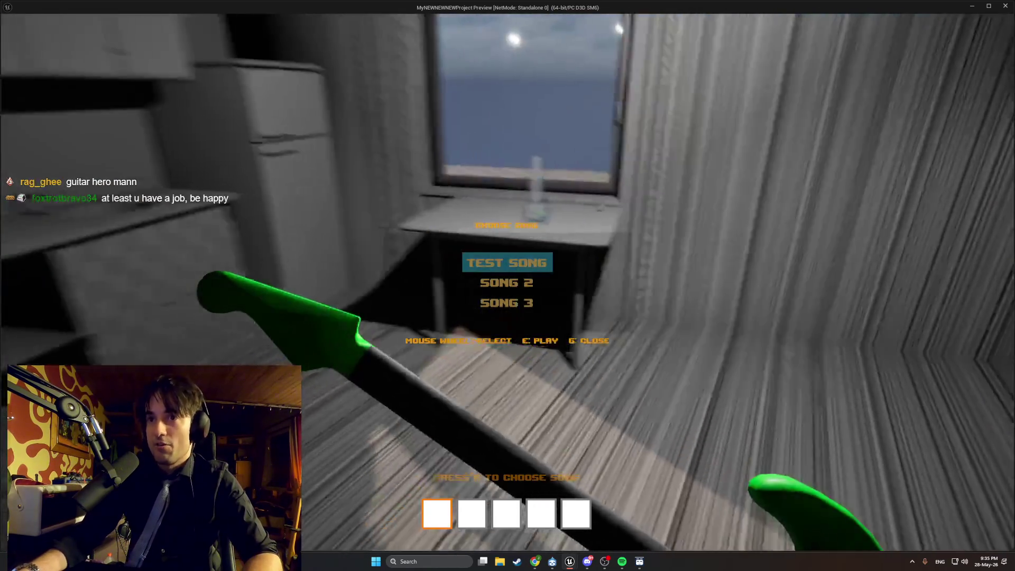
scroll(508, 285, up, 1)
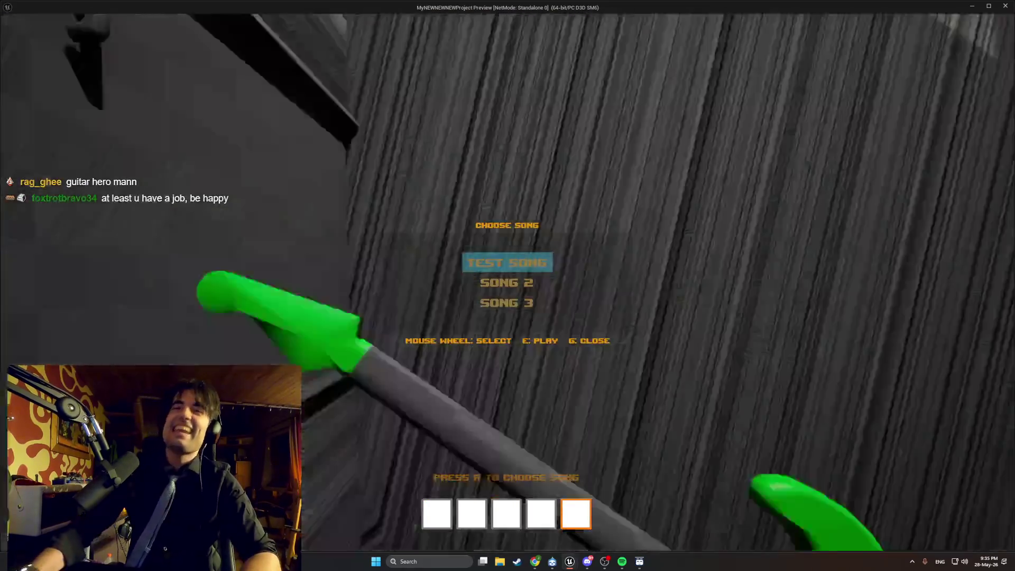
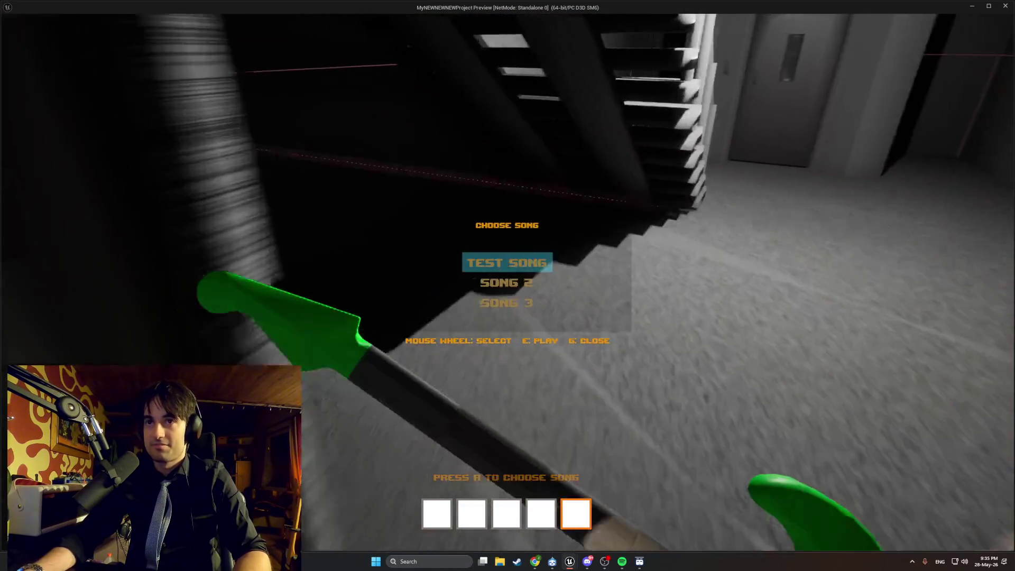
Play the level standalone, open the song menu with R, then stop and switch to the widget blueprint editor.
key(Escape)
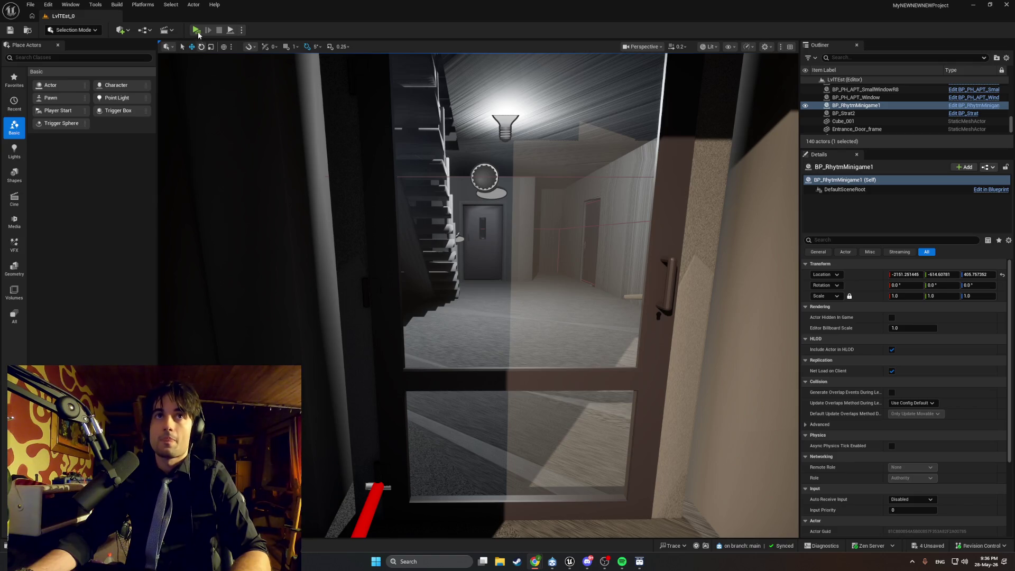
click(197, 32)
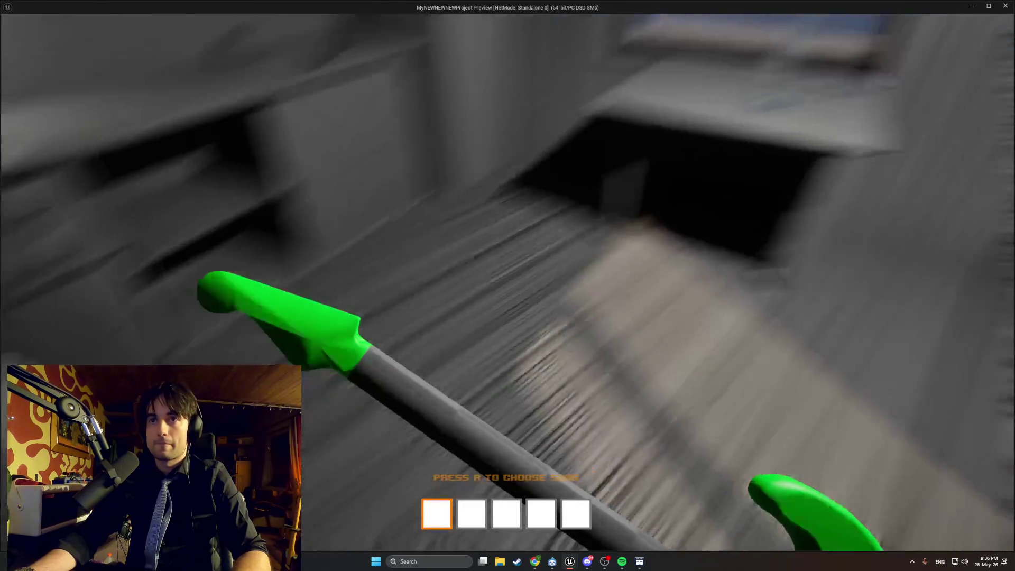
key(r)
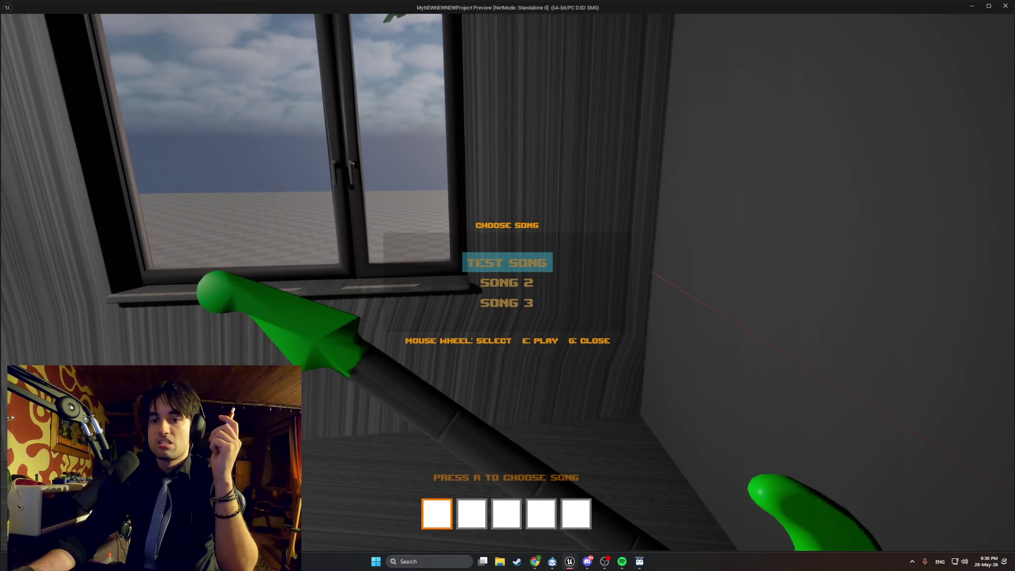
key(Escape)
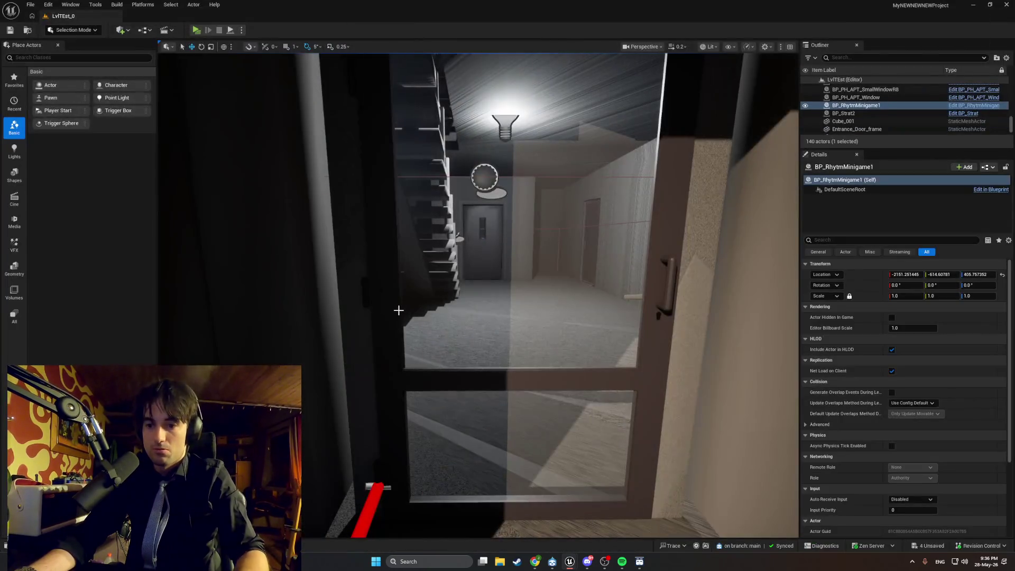
mouse_move(569, 561)
click(611, 521)
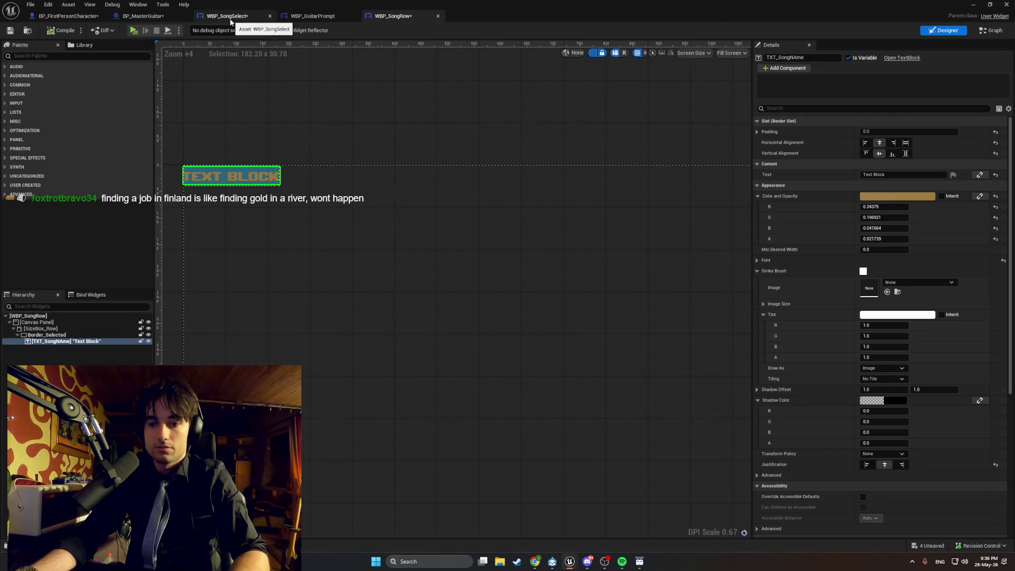
Add an On Mouse Wheel function override in the WBP_SongSelect graph.
click(231, 19)
drag(359, 228, 384, 208)
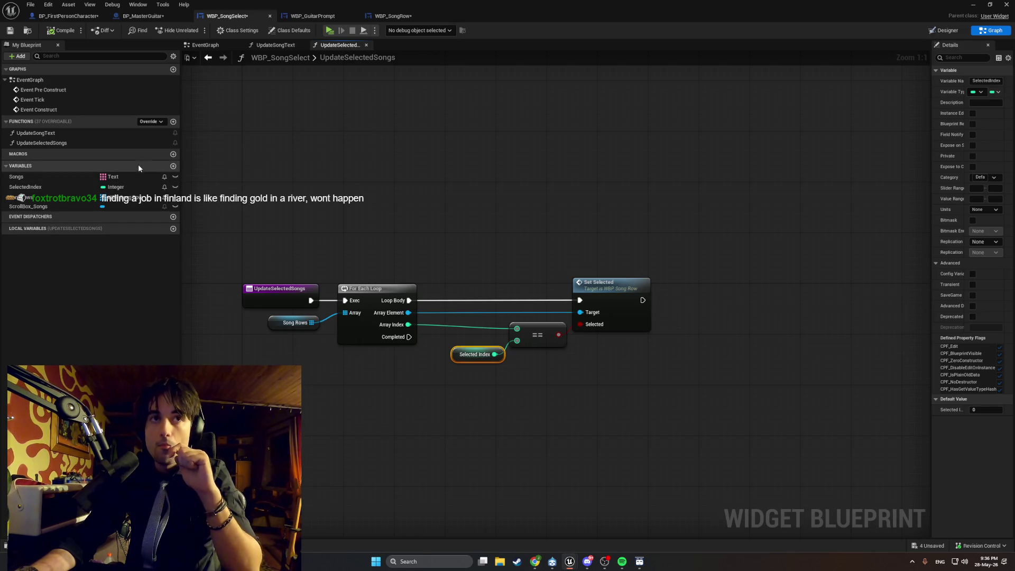
click(158, 121)
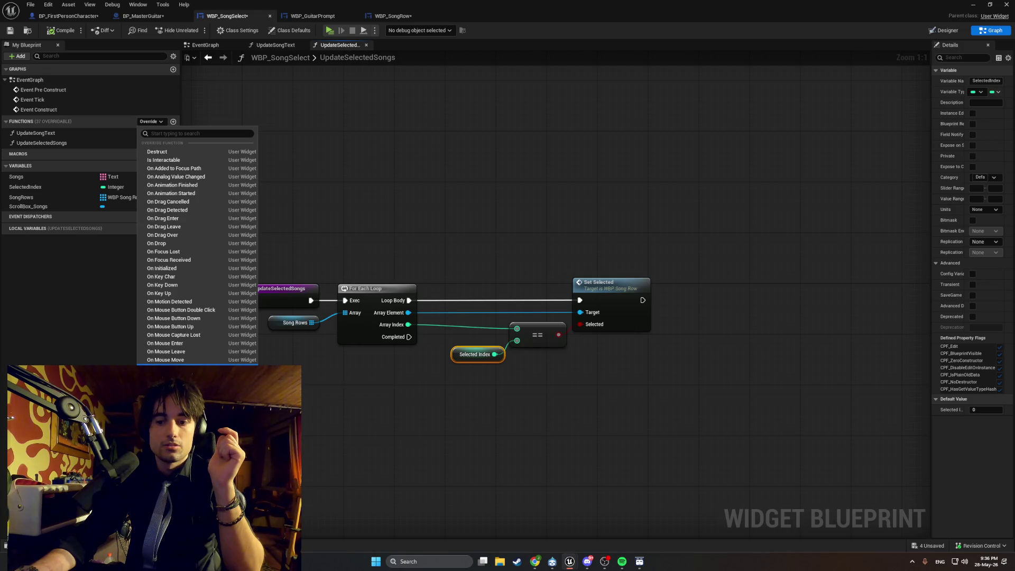
click(180, 367)
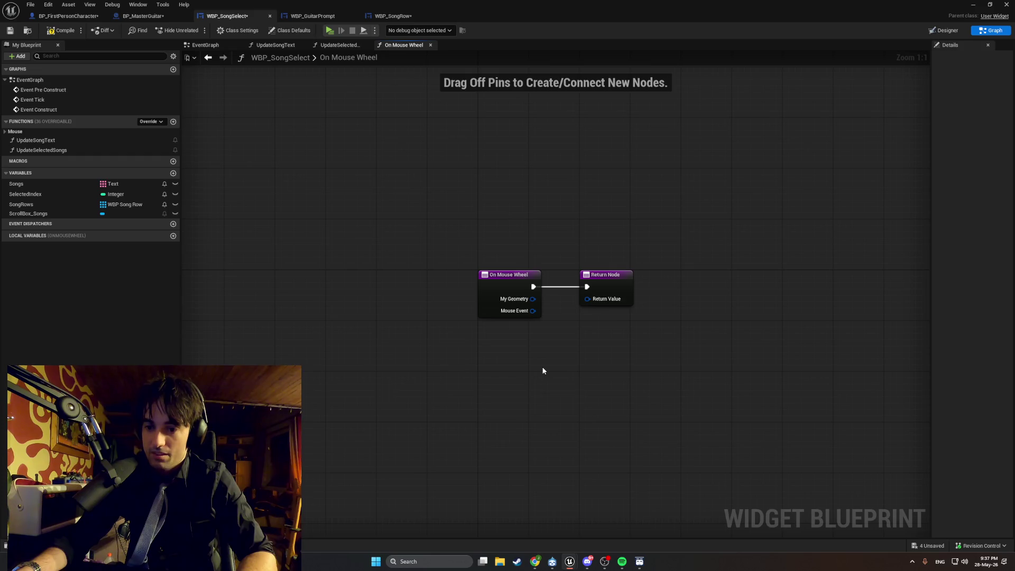
drag(544, 380, 493, 369)
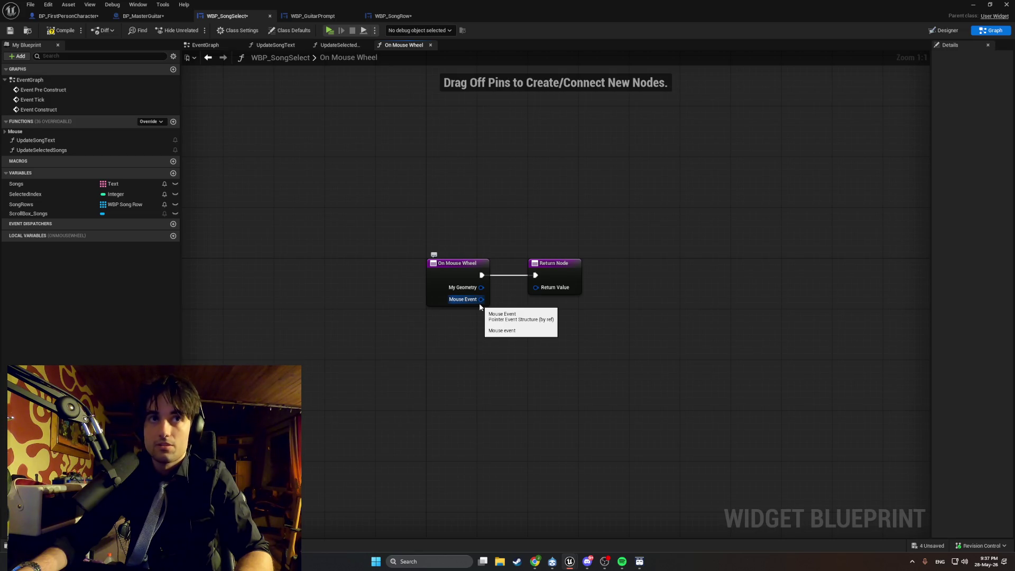
key(alt+Tab)
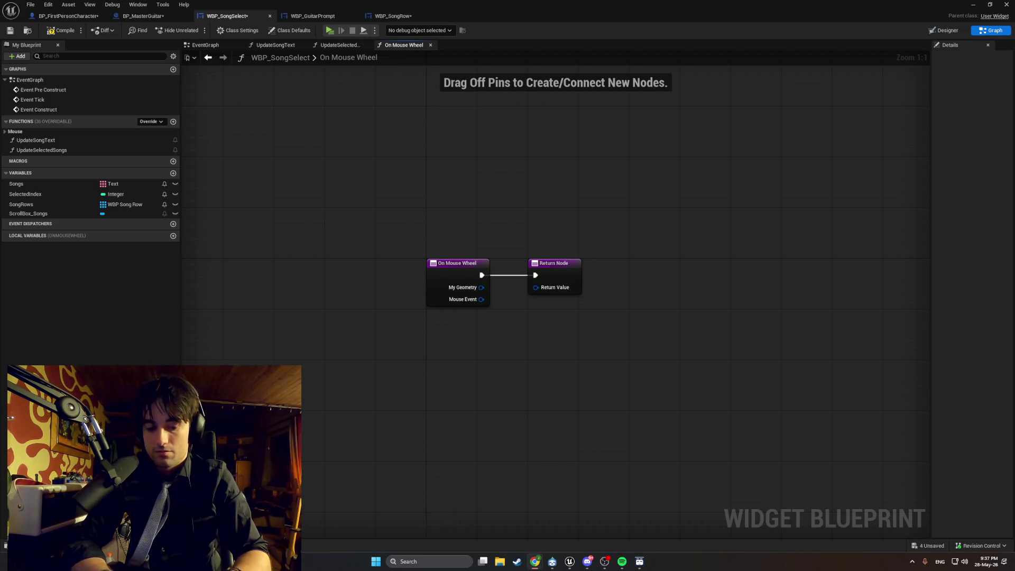
drag(640, 359, 430, 234)
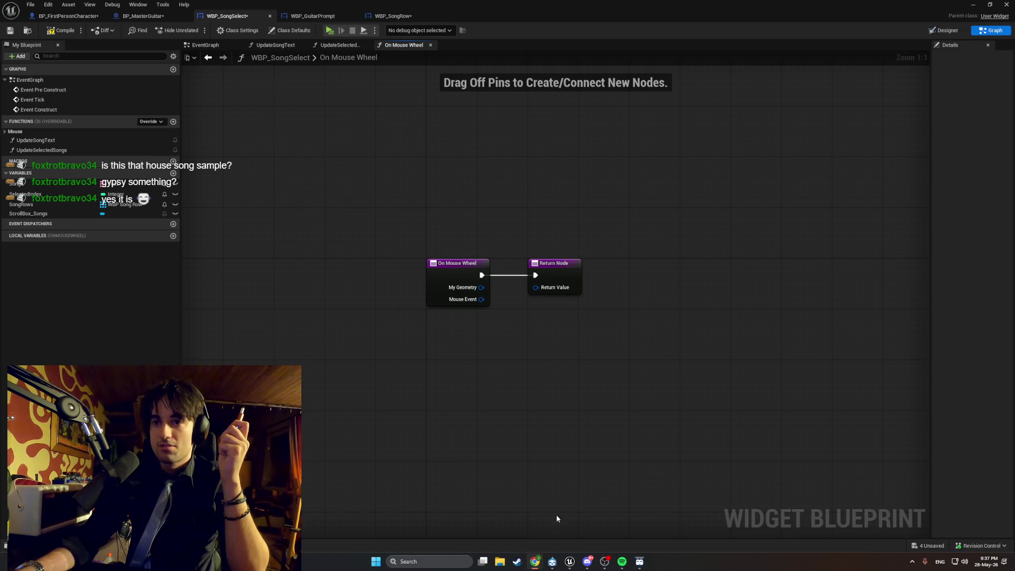
mouse_move(535, 561)
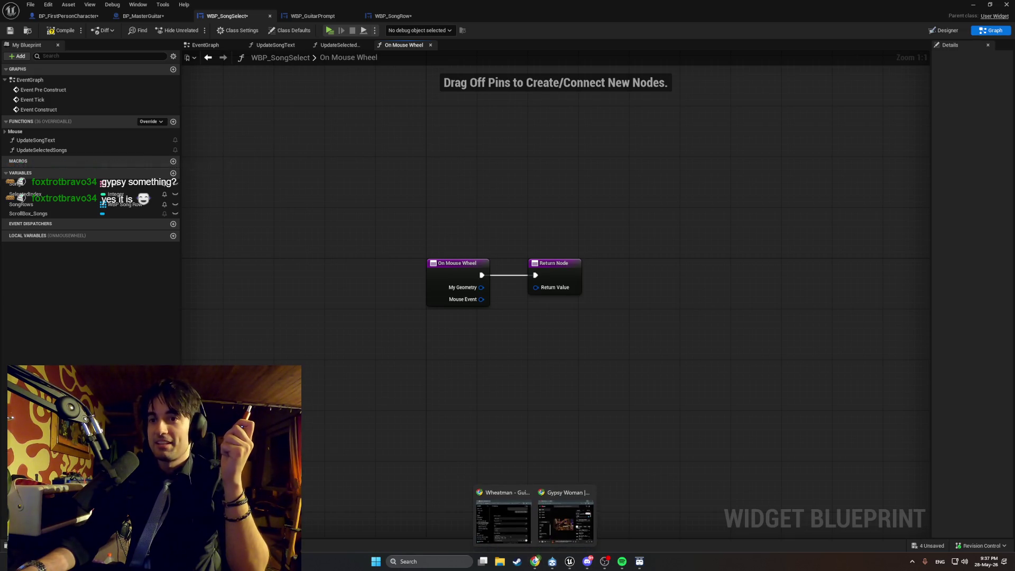
click(552, 531)
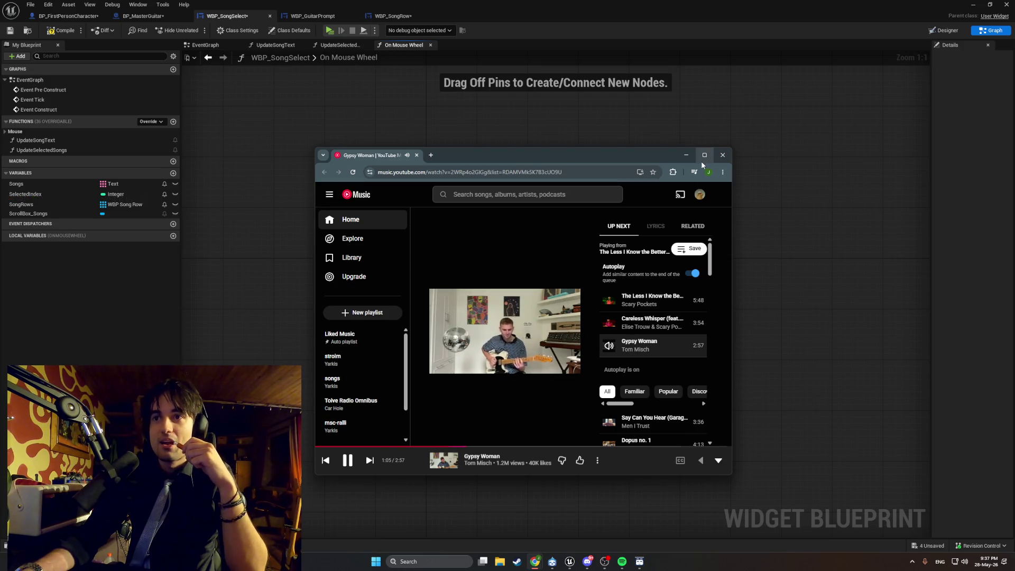
click(684, 156)
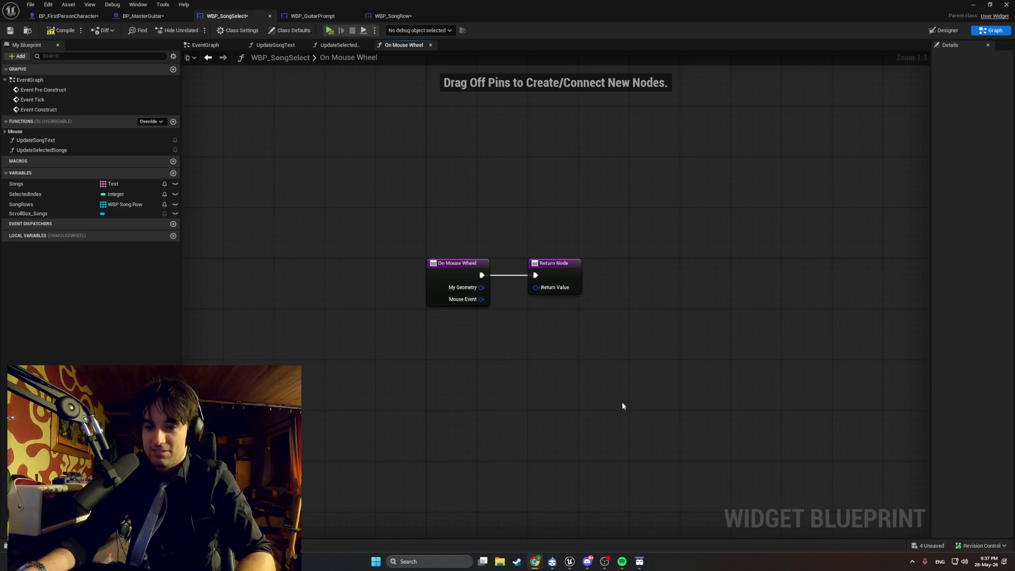
Add a Get Wheel Delta node from the Mouse Event pin.
drag(481, 299, 531, 348)
text(get mouse)
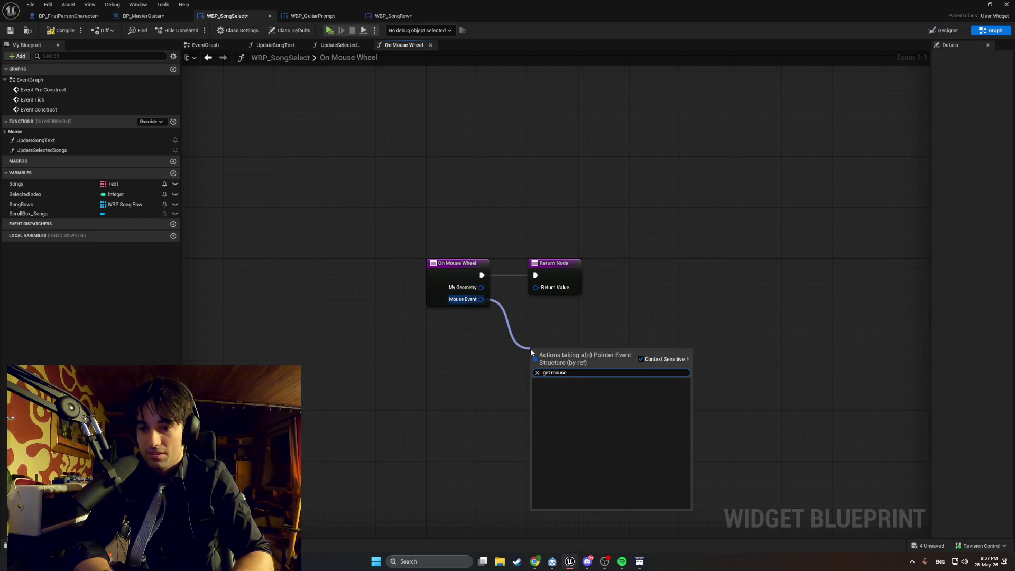
key(BackSpace)
key(BackSpace)
key(BackSpace)
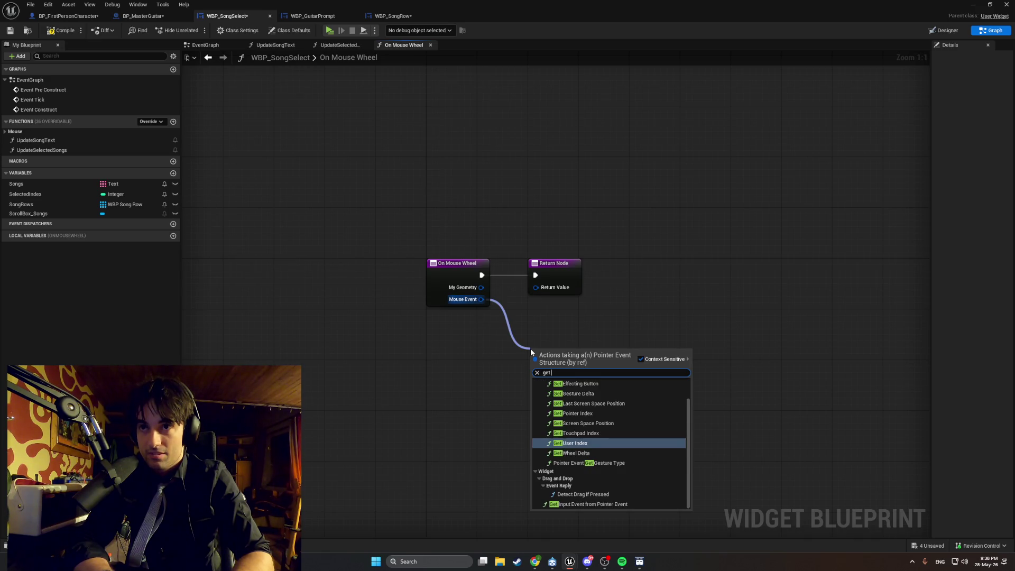
text( wheel)
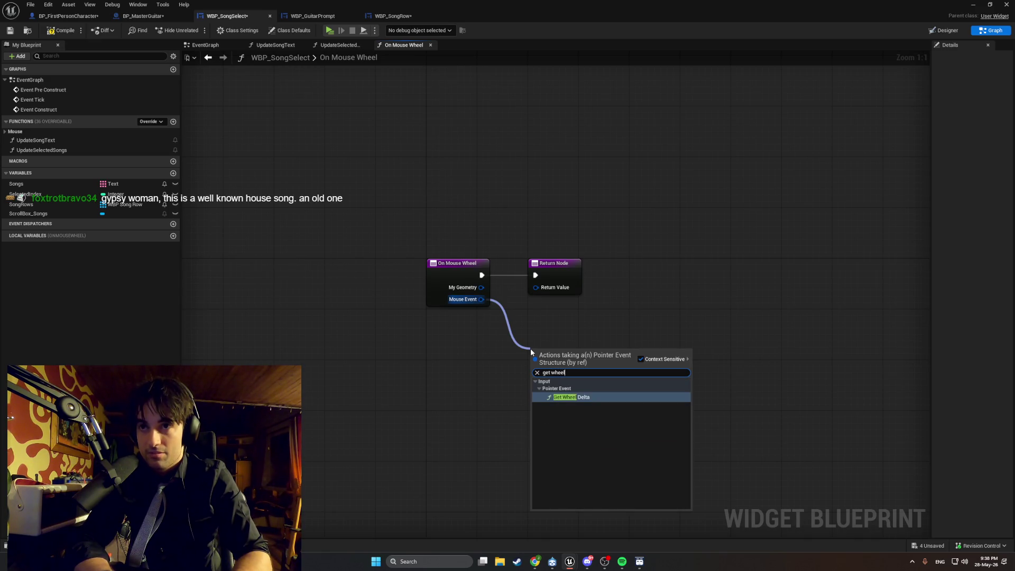
key(Return)
click(626, 359)
Add a Greater (>) node and feed the wheel delta into its first input, comparing against 0.0.
right_click(668, 365)
text(> floa)
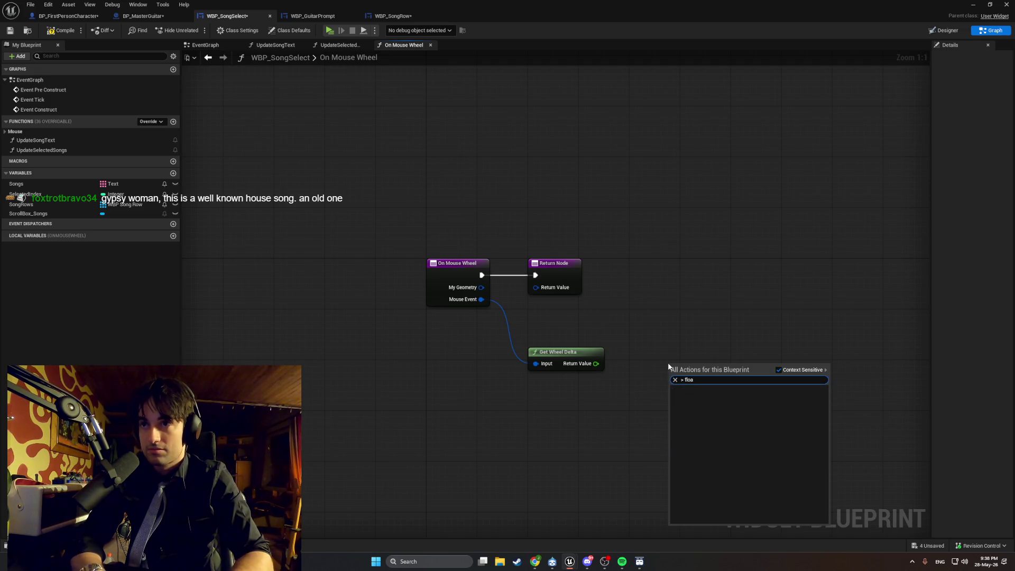
key(BackSpace)
key(BackSpace)
key(Return)
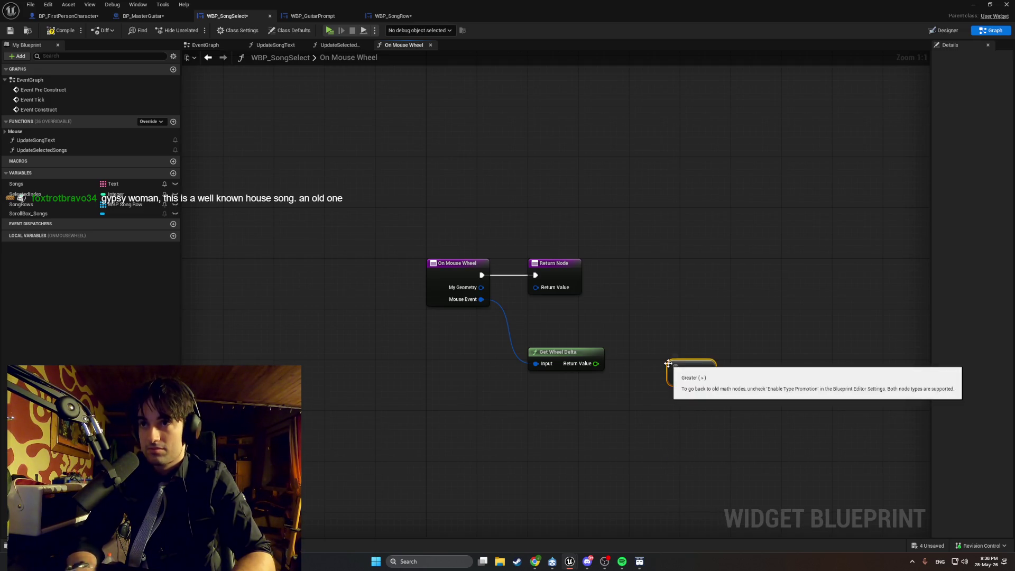
mouse_move(596, 364)
mouse_down()
mouse_move(683, 366)
mouse_move(657, 374)
mouse_up()
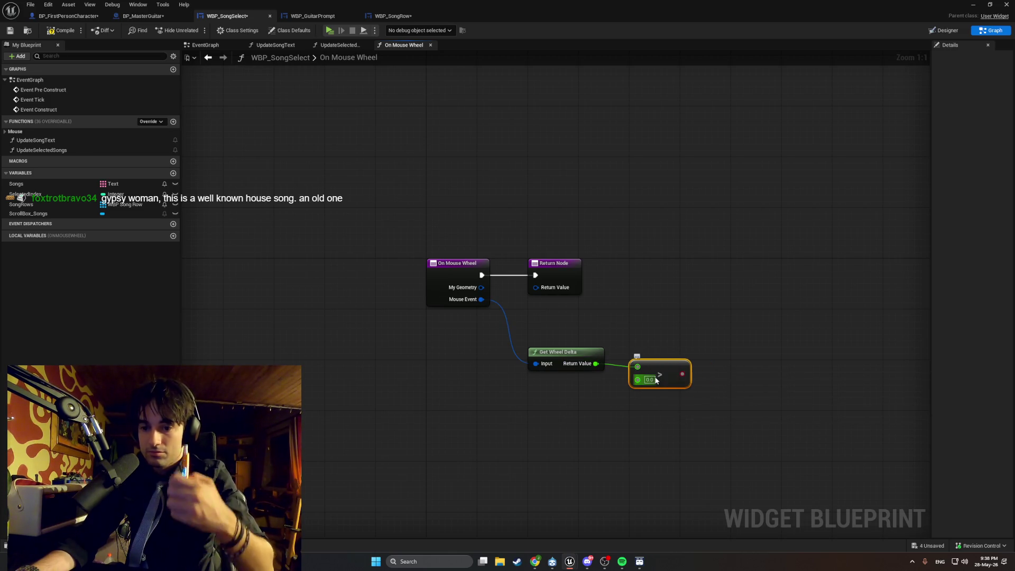
alt+click(595, 364)
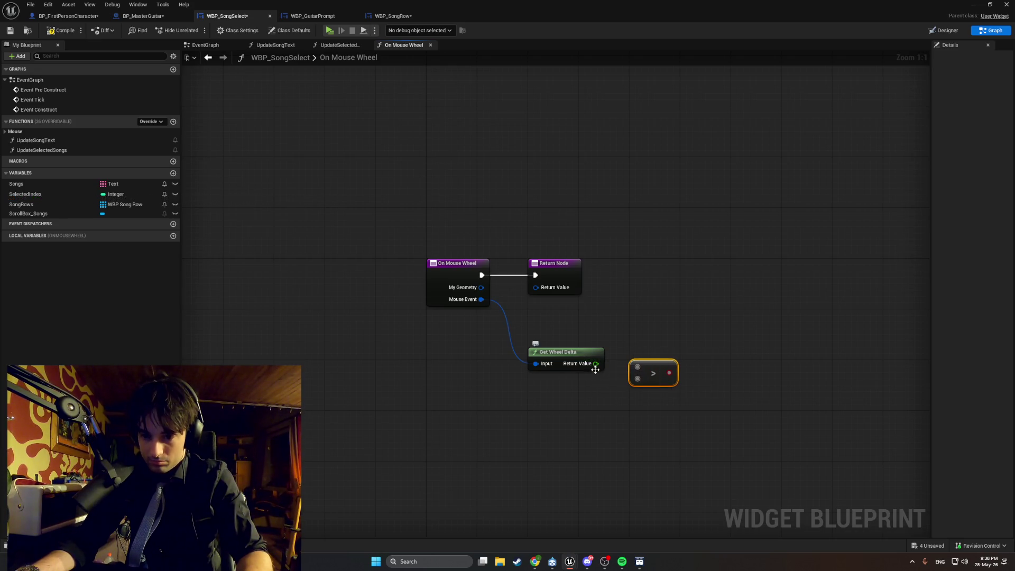
drag(596, 364, 637, 366)
click(605, 392)
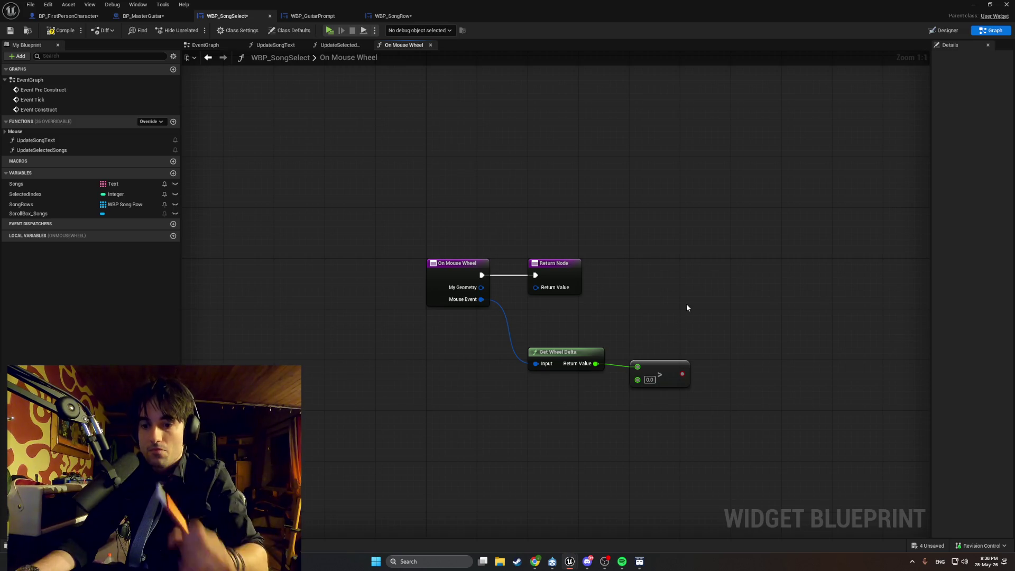
Add a Branch driven by the comparison result and arrange the nodes together.
click(696, 280)
drag(682, 374, 705, 309)
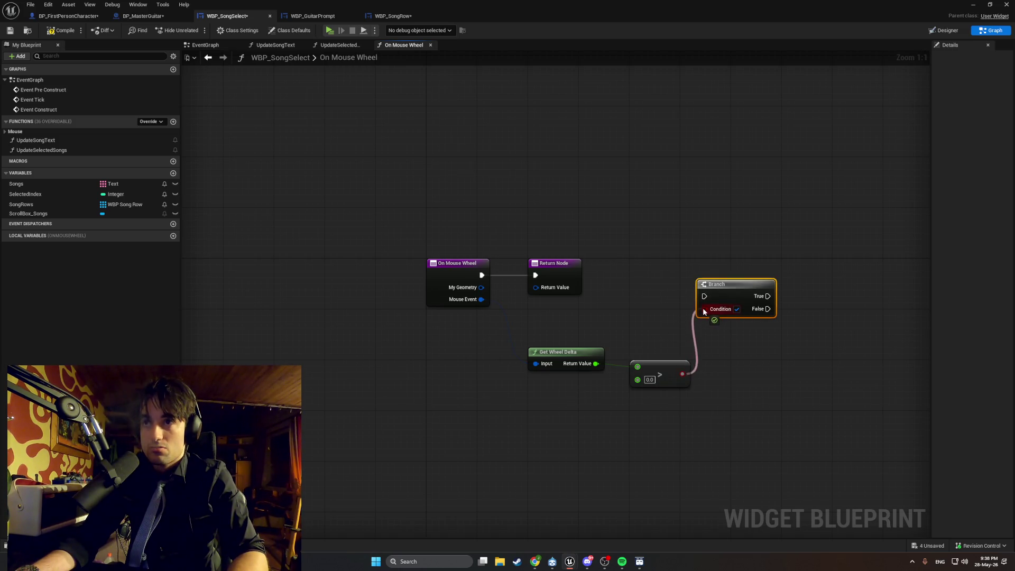
click(723, 416)
click(662, 371)
ctrl+click(584, 360)
drag(584, 360, 571, 321)
drag(734, 292, 708, 278)
click(709, 342)
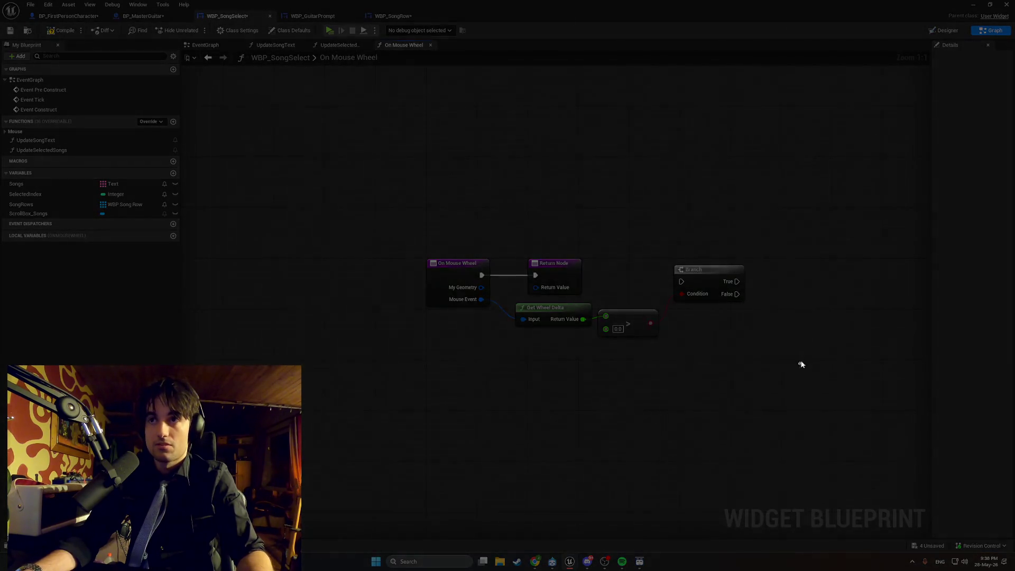
mouse_move(798, 364)
mouse_down()
mouse_move(191, 186)
mouse_move(329, 220)
mouse_up()
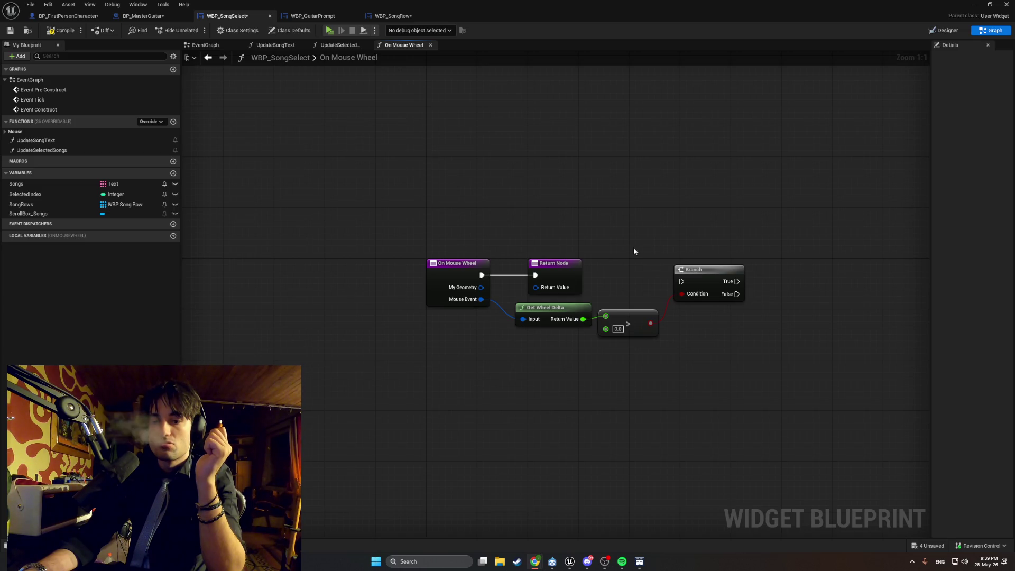
Run the Branch from the wheel event and add a SET Selected Index node on its True output.
drag(528, 267, 806, 271)
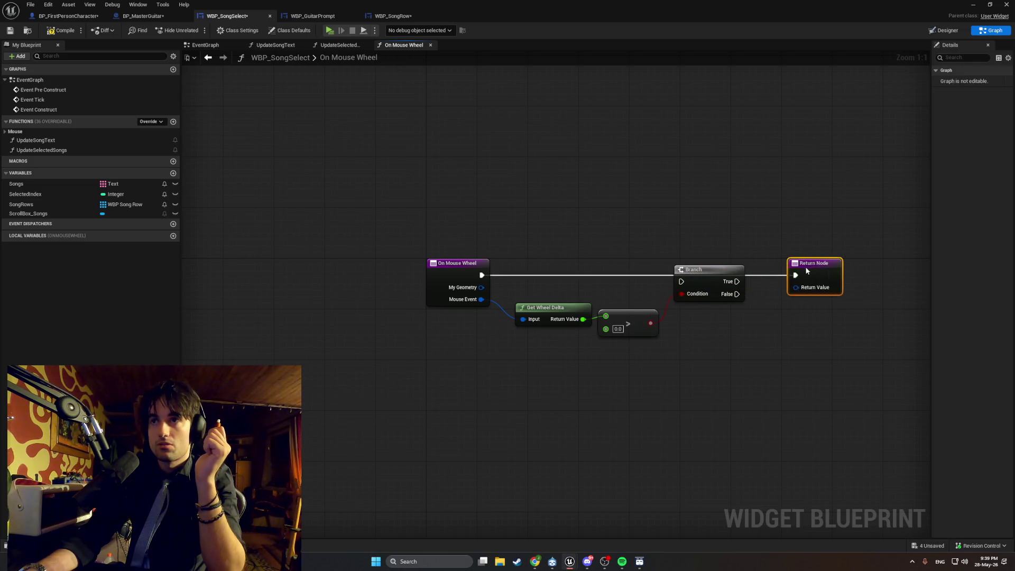
mouse_move(481, 275)
mouse_down()
mouse_move(681, 281)
mouse_move(414, 242)
mouse_move(379, 265)
mouse_up()
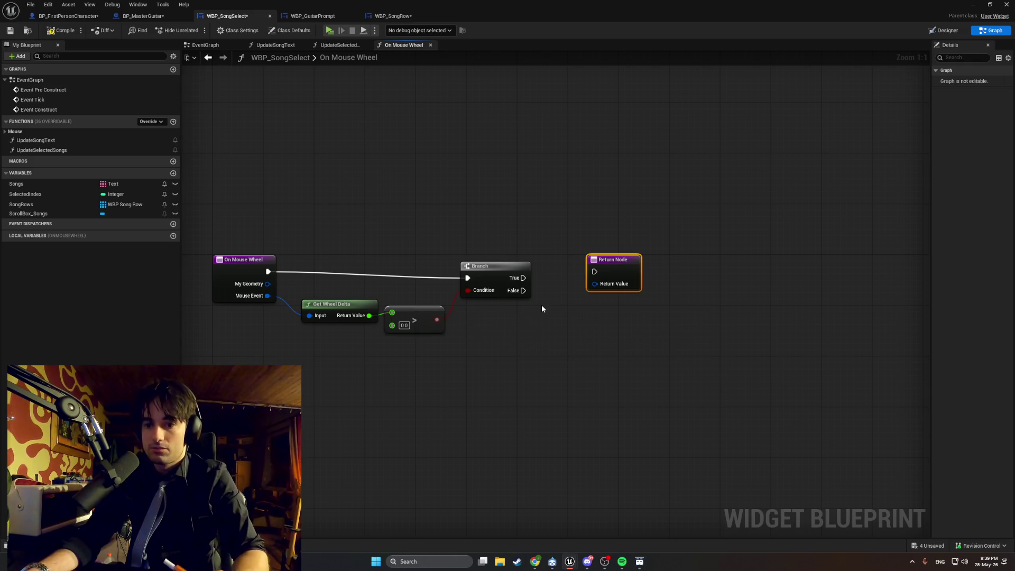
drag(607, 283, 684, 277)
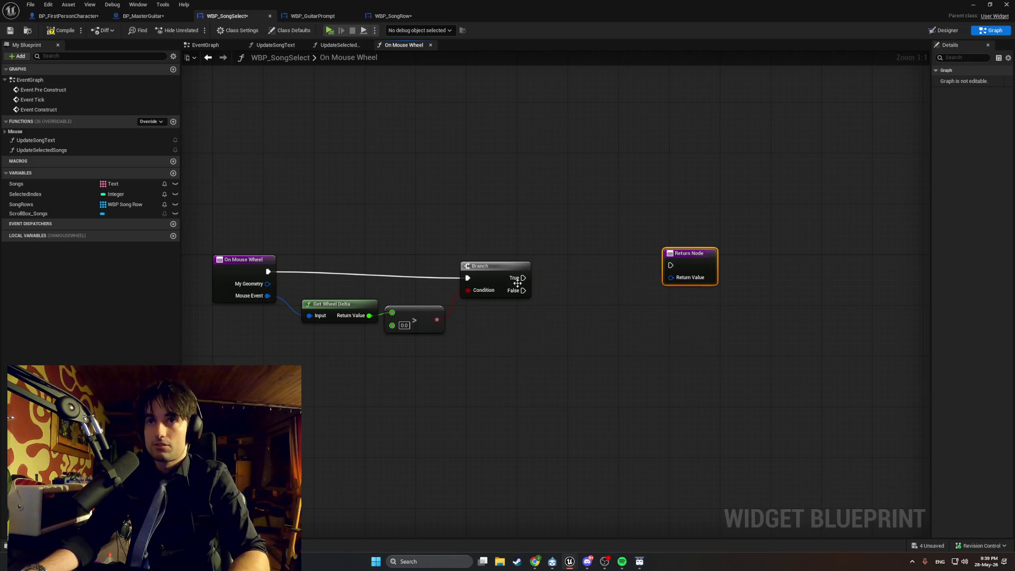
drag(523, 277, 580, 281)
text(set selec)
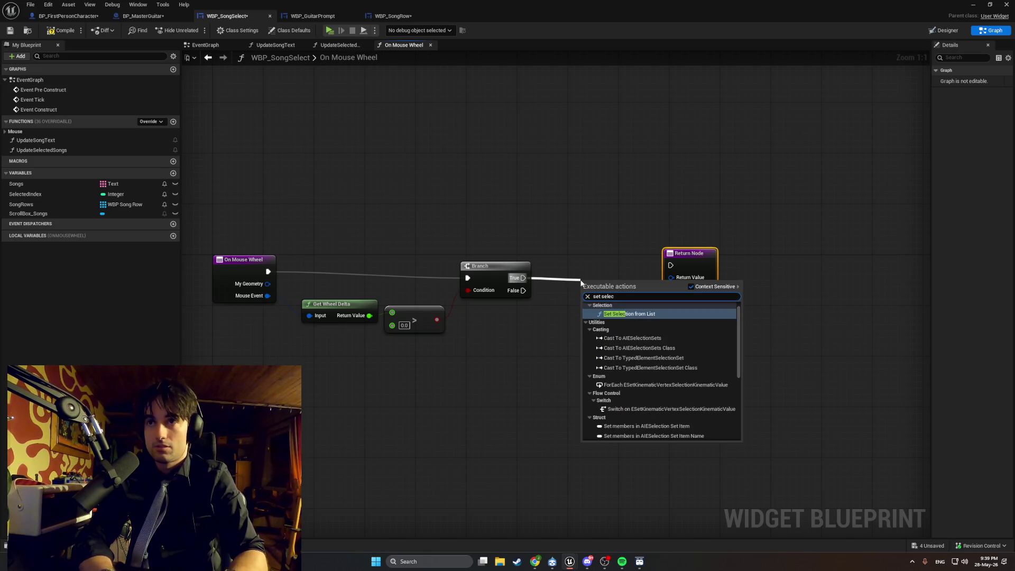
text(ted)
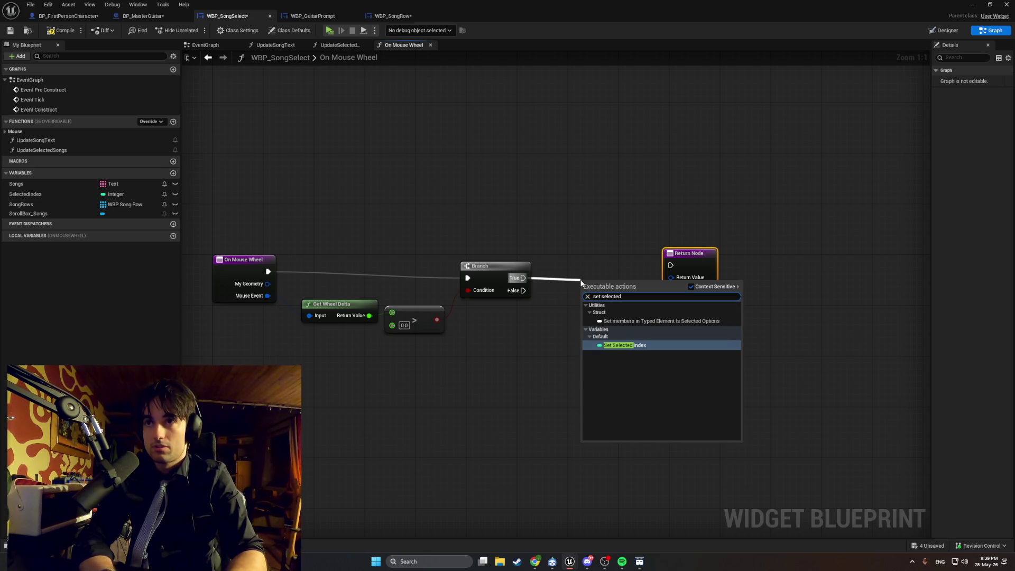
key(Return)
drag(613, 280, 619, 267)
click(630, 415)
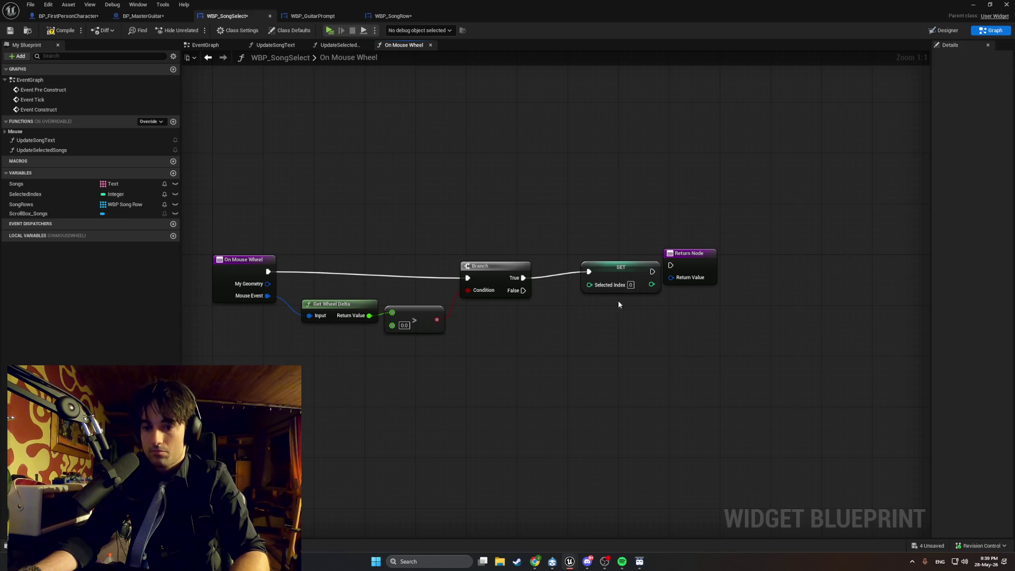
Set the True-branch Selected Index value to -1.
click(629, 286)
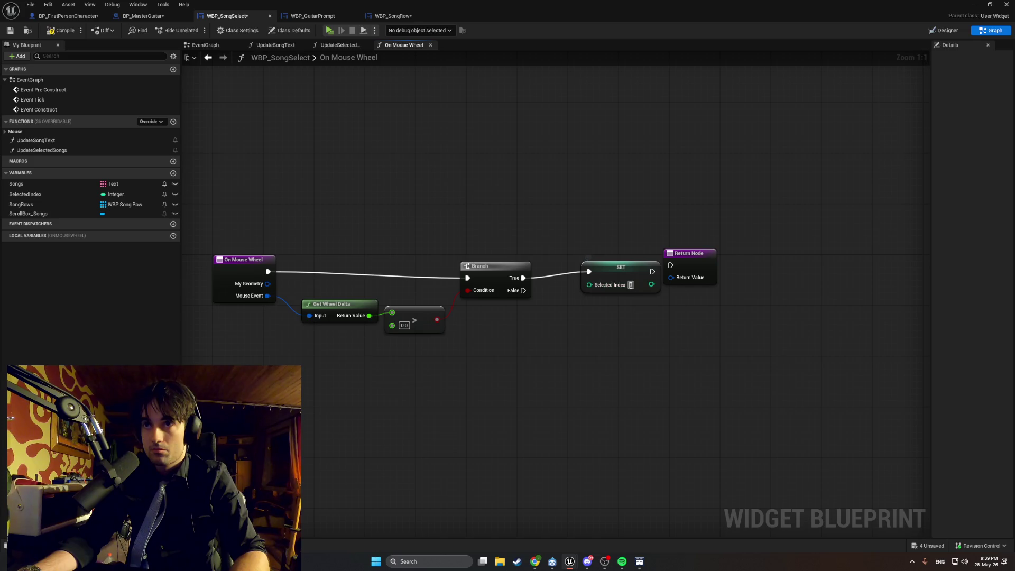
text(1)
key(Return)
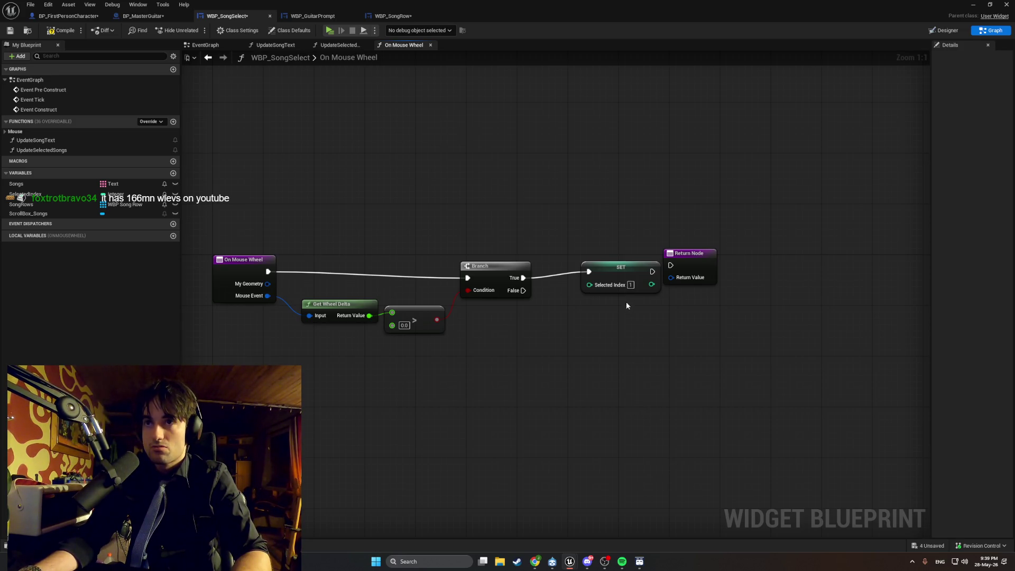
click(631, 285)
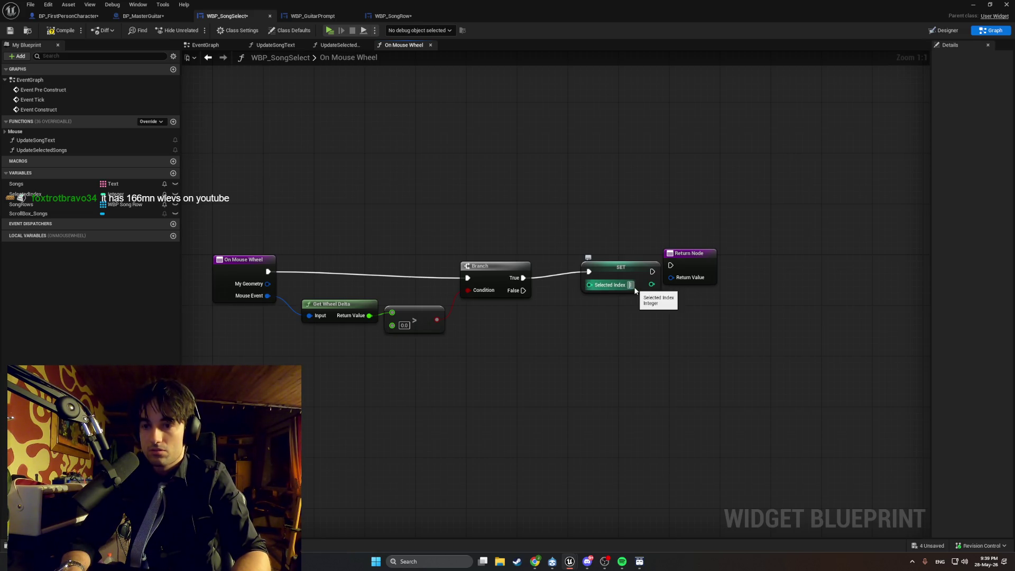
text(-1)
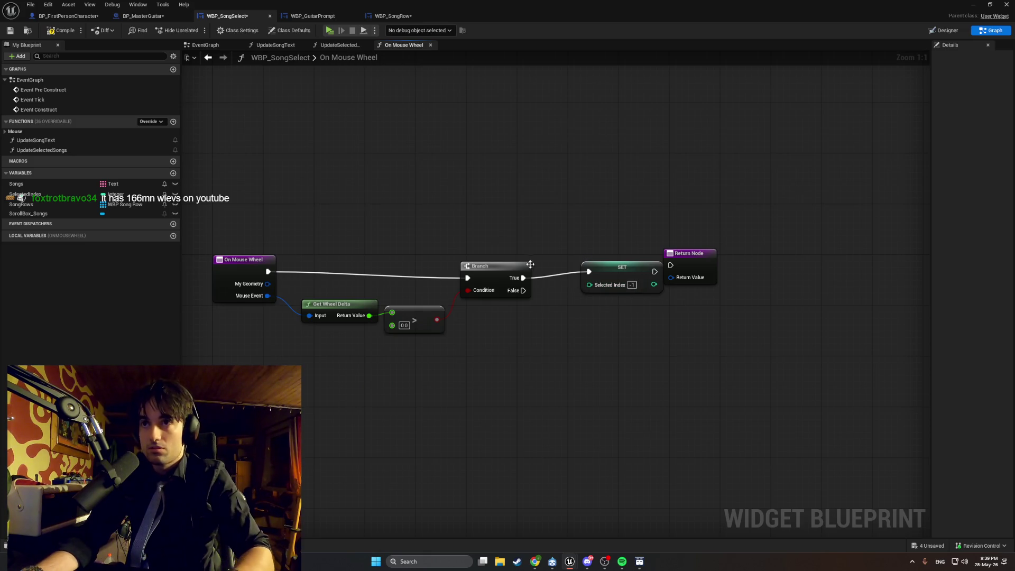
Duplicate the SET node with value 1, wire Branch False into it, and move the Return Node right.
click(603, 274)
key(ctrl+w)
drag(643, 309, 635, 324)
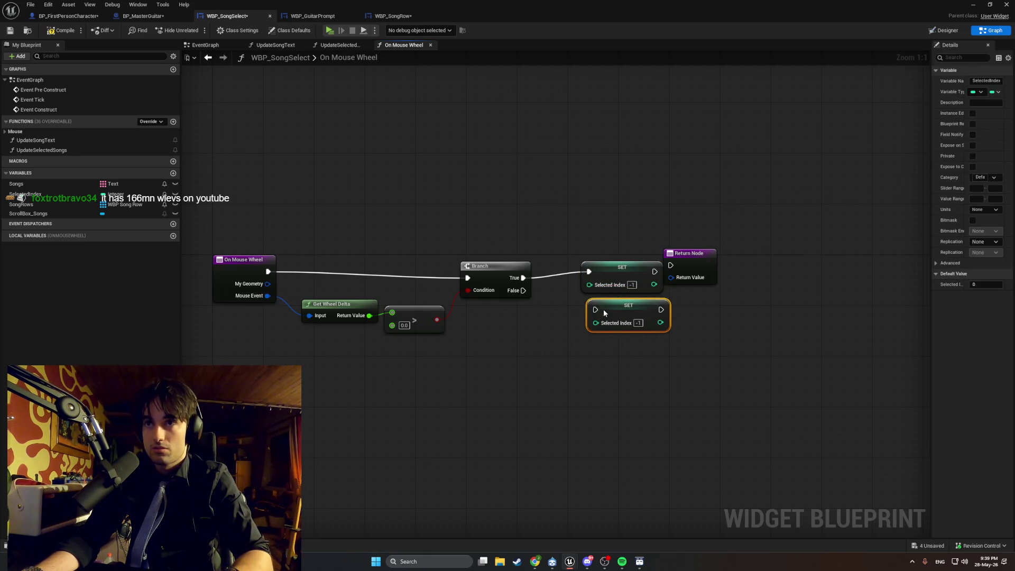
click(637, 322)
key(BackSpace)
text(1)
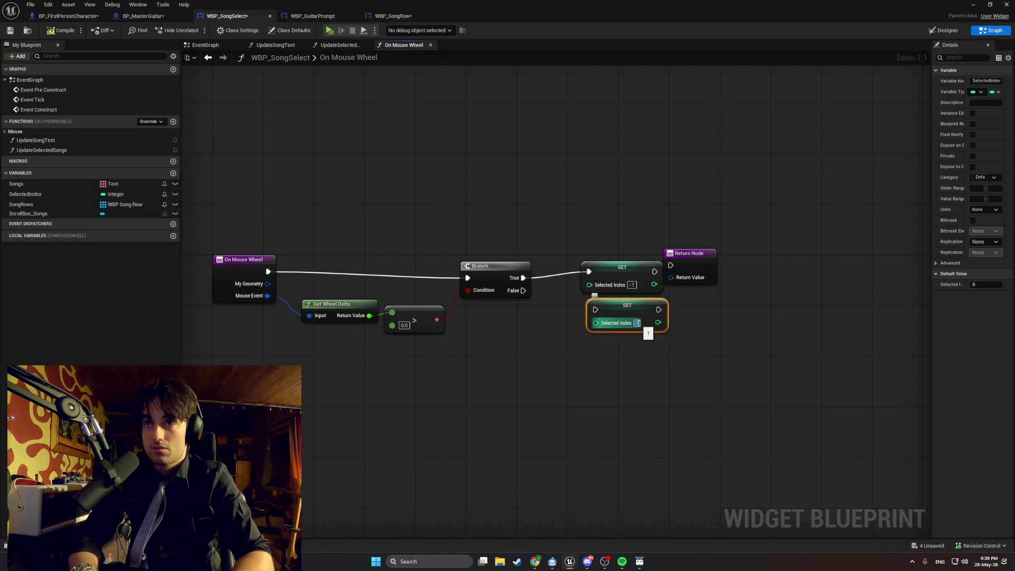
click(634, 359)
drag(626, 306, 620, 306)
drag(523, 290, 584, 312)
key(Escape)
drag(523, 290, 589, 311)
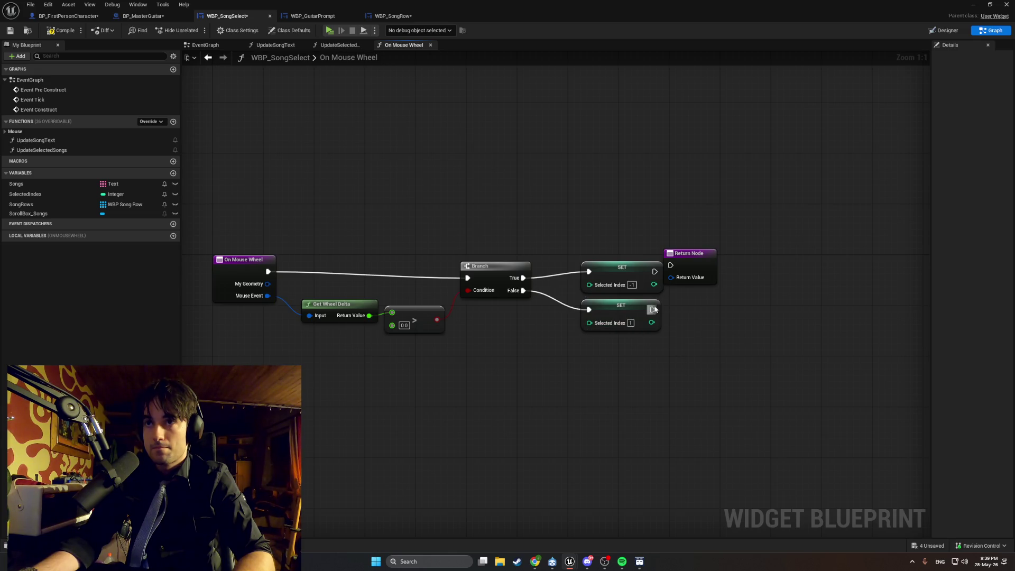
drag(671, 254, 747, 273)
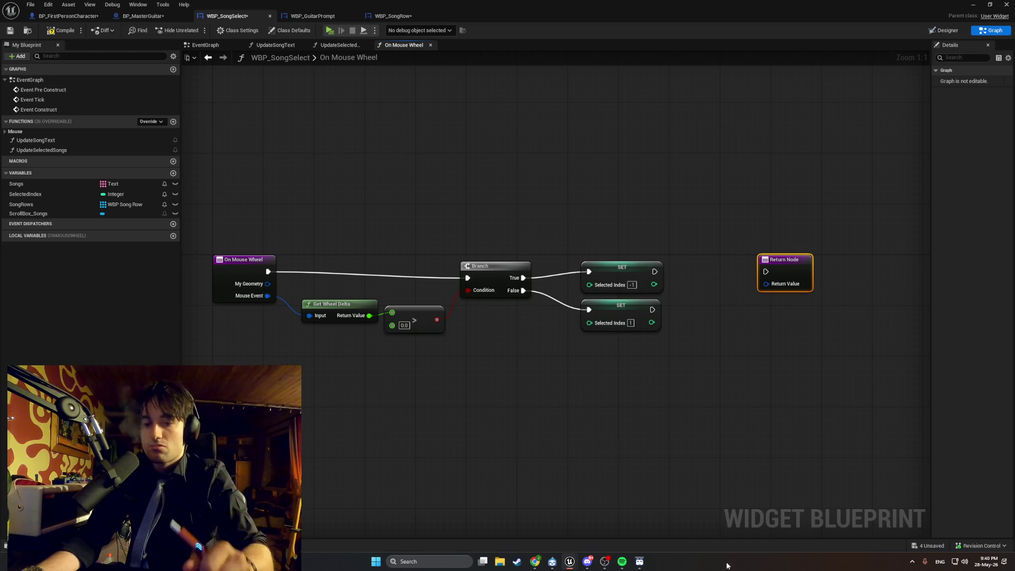
Place a SelectedIndex getter below the SET nodes.
click(679, 437)
mouse_move(42, 195)
mouse_down()
mouse_move(615, 371)
mouse_move(610, 376)
mouse_up()
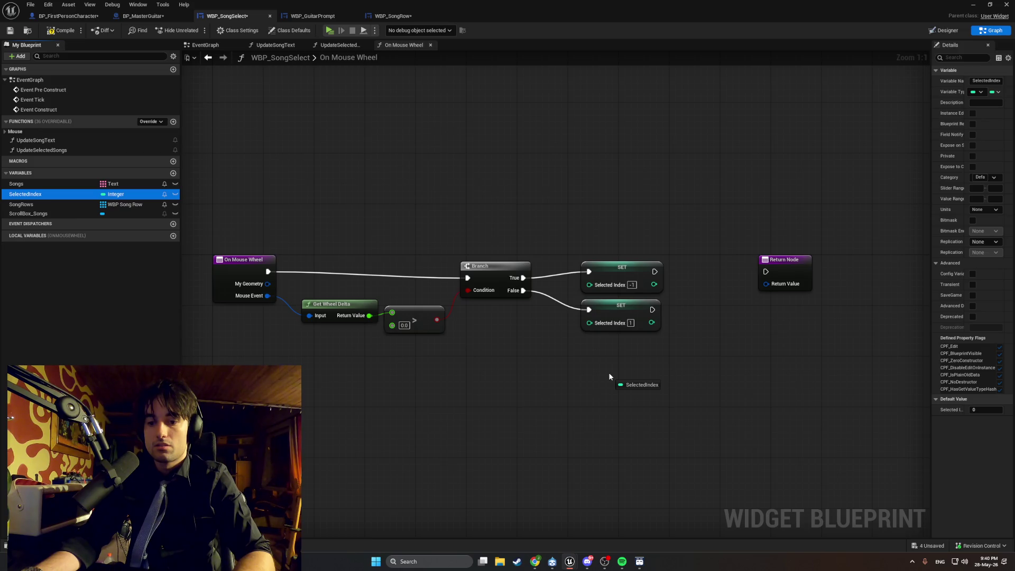
drag(610, 377, 609, 376)
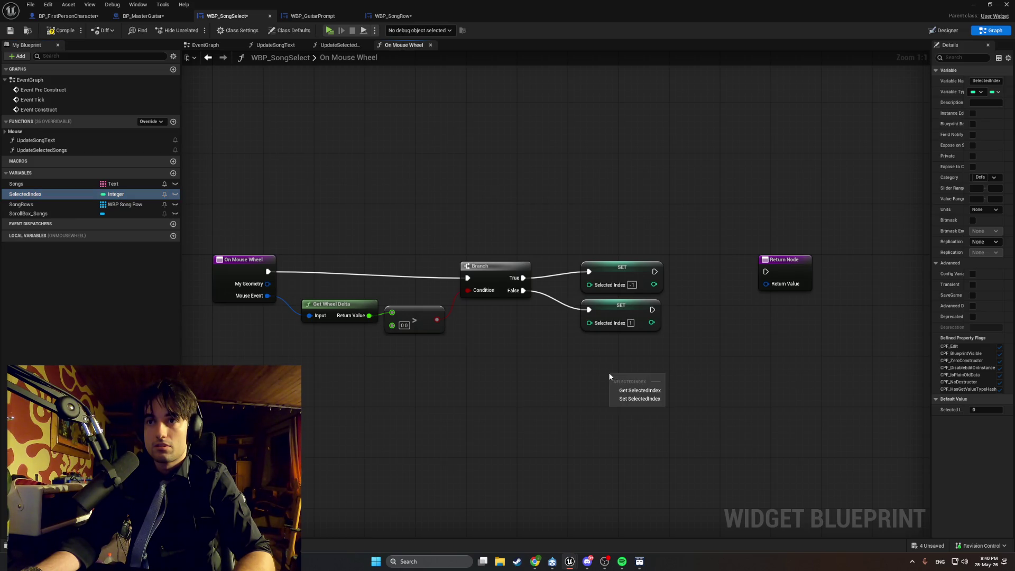
click(636, 389)
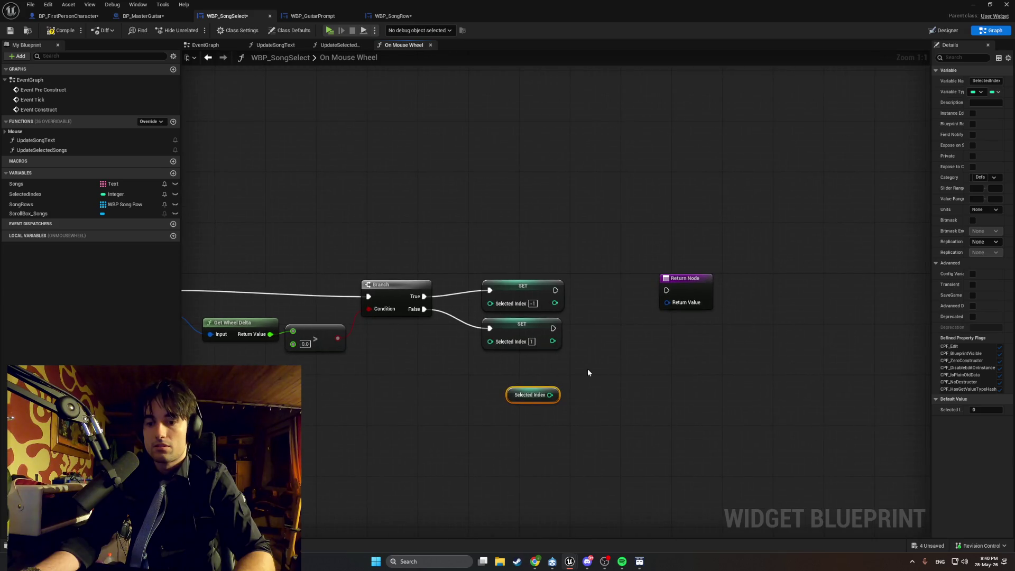
Add a Subtract node near the SET nodes.
right_click(607, 361)
text(subtr)
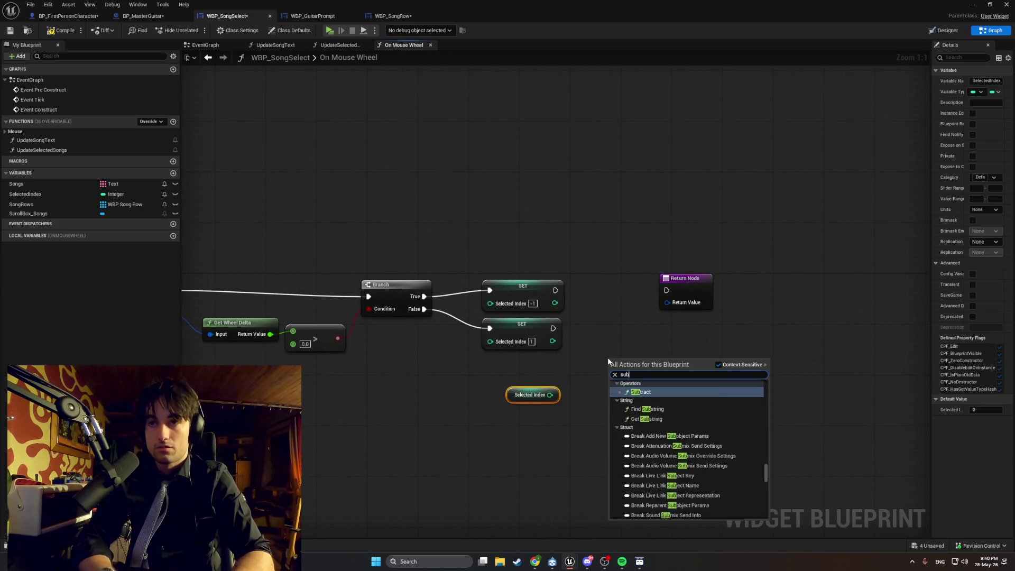
key(Return)
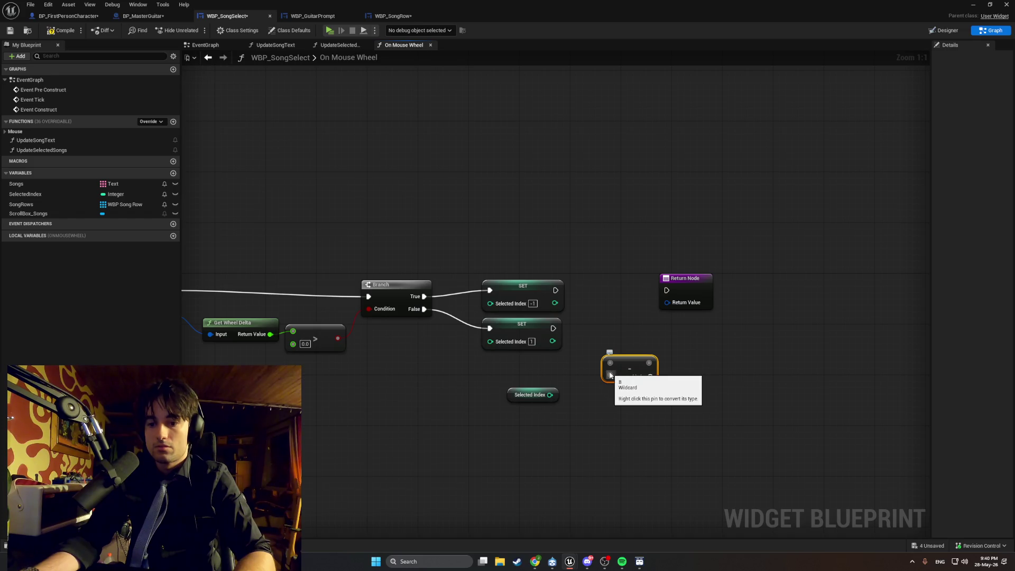
drag(627, 365, 620, 328)
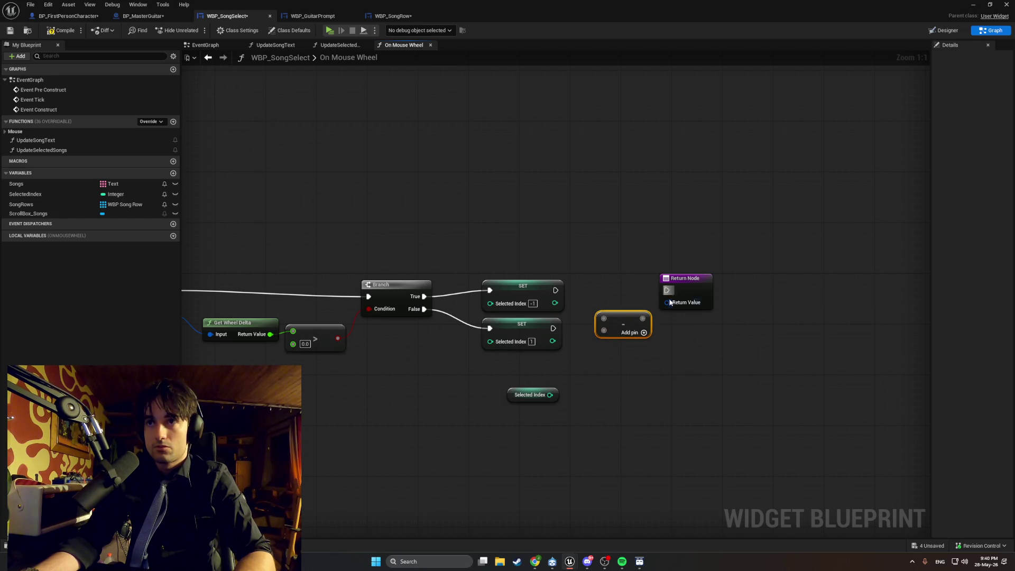
Play Cafe Mawson from My Playlist #13 in Spotify, then minimize Spotify.
click(622, 561)
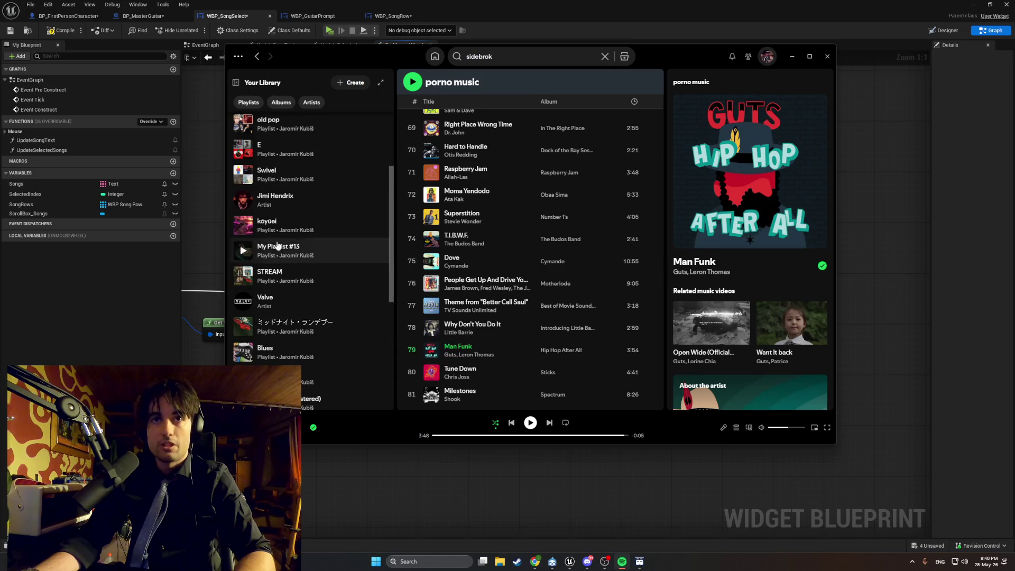
click(304, 217)
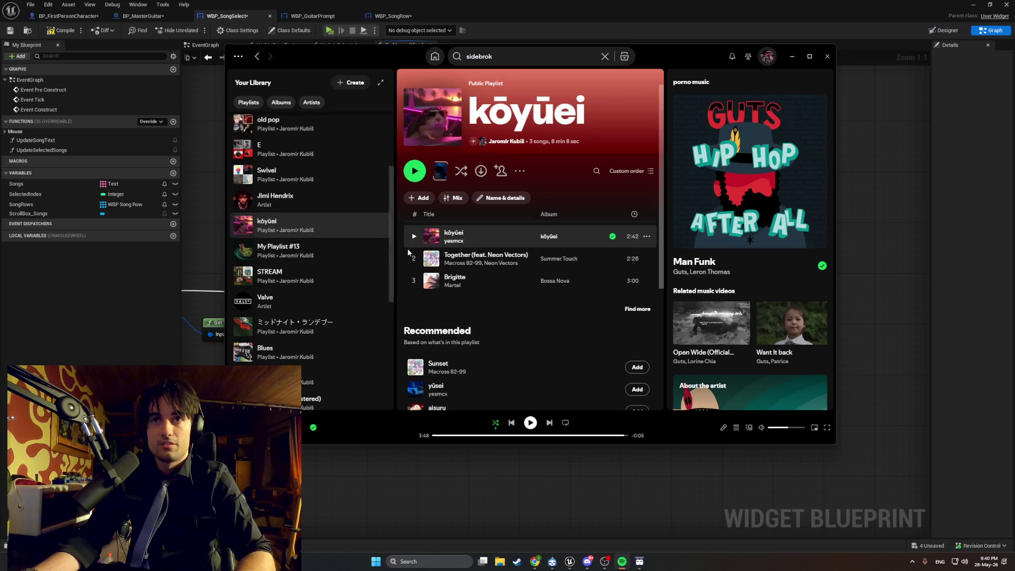
click(414, 283)
click(306, 253)
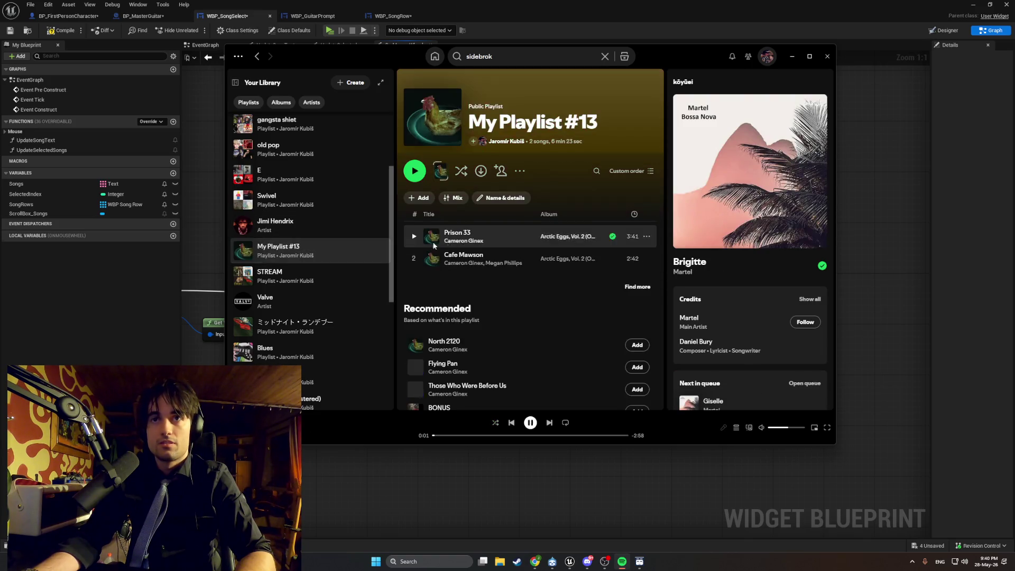
click(413, 258)
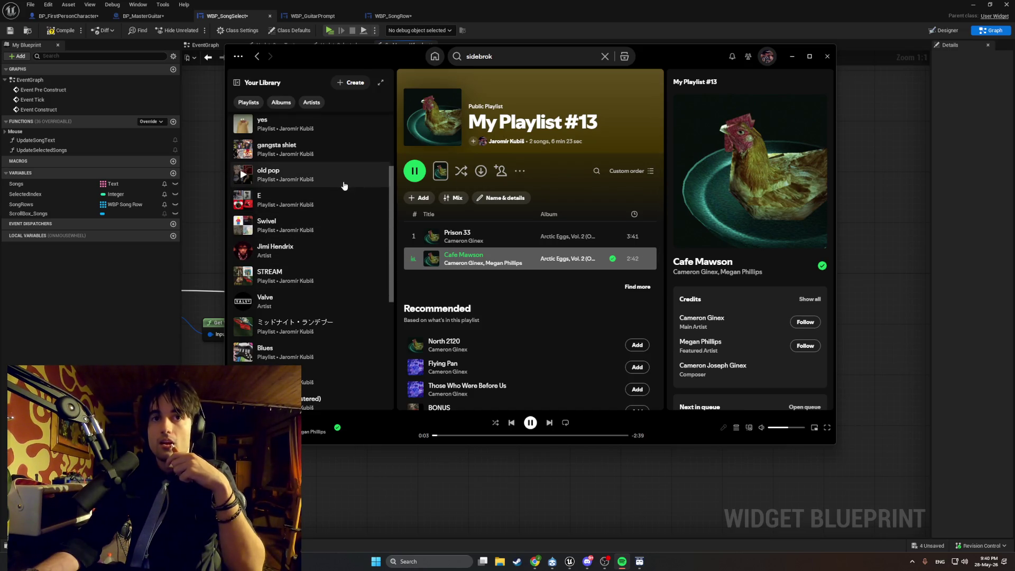
click(792, 56)
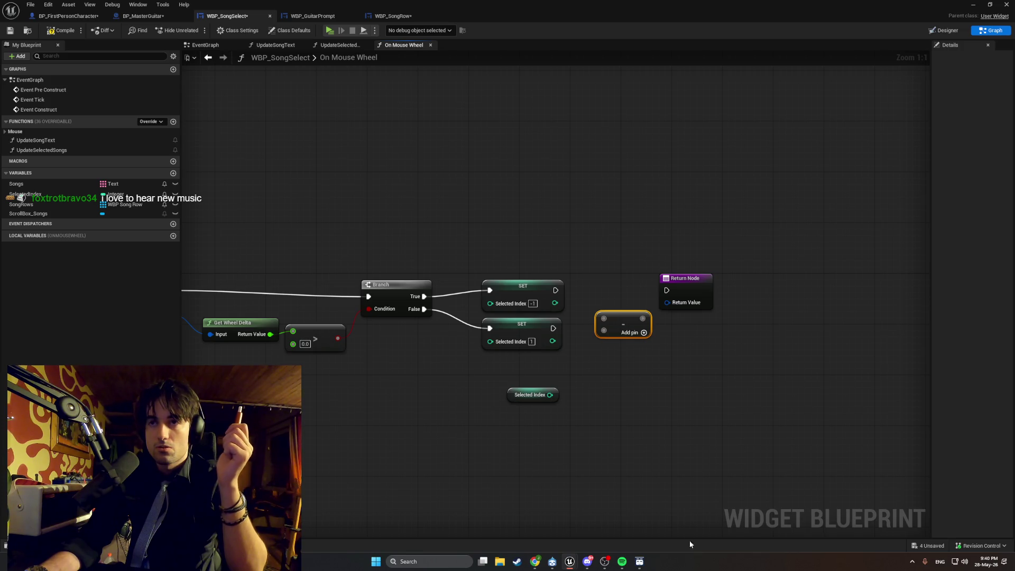
Take a screen snip of the graph nodes.
mouse_move(644, 382)
mouse_down()
mouse_move(652, 403)
mouse_move(708, 404)
mouse_up()
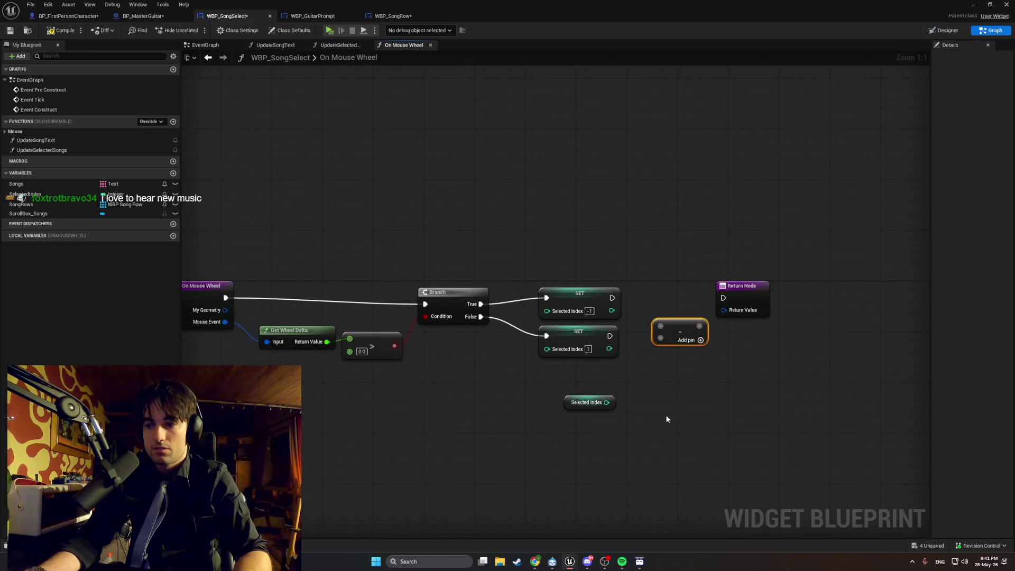
mouse_move(491, 411)
mouse_down()
mouse_move(575, 387)
mouse_move(552, 389)
mouse_up()
key(super+shift+s)
drag(697, 381, 203, 221)
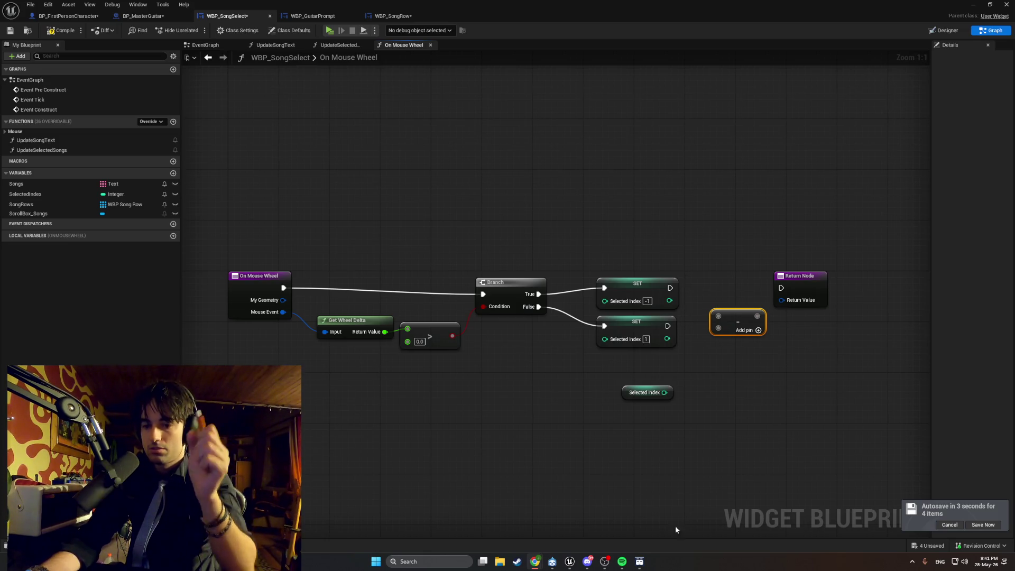
Move the Subtract node beside the Selected Index getter and wire the getter into it.
mouse_move(683, 397)
mouse_down()
mouse_move(638, 414)
mouse_move(549, 420)
mouse_up()
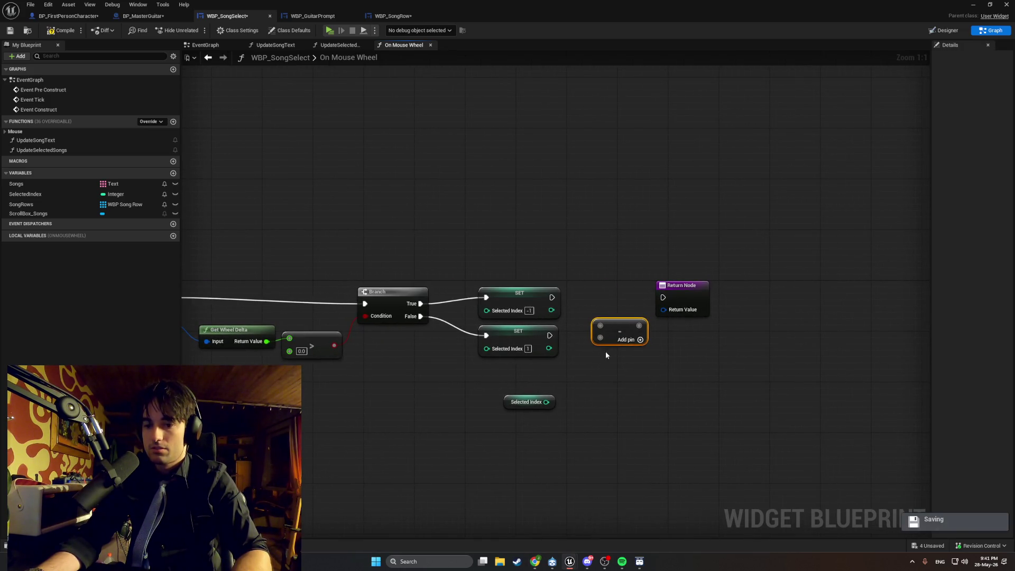
drag(619, 331, 613, 420)
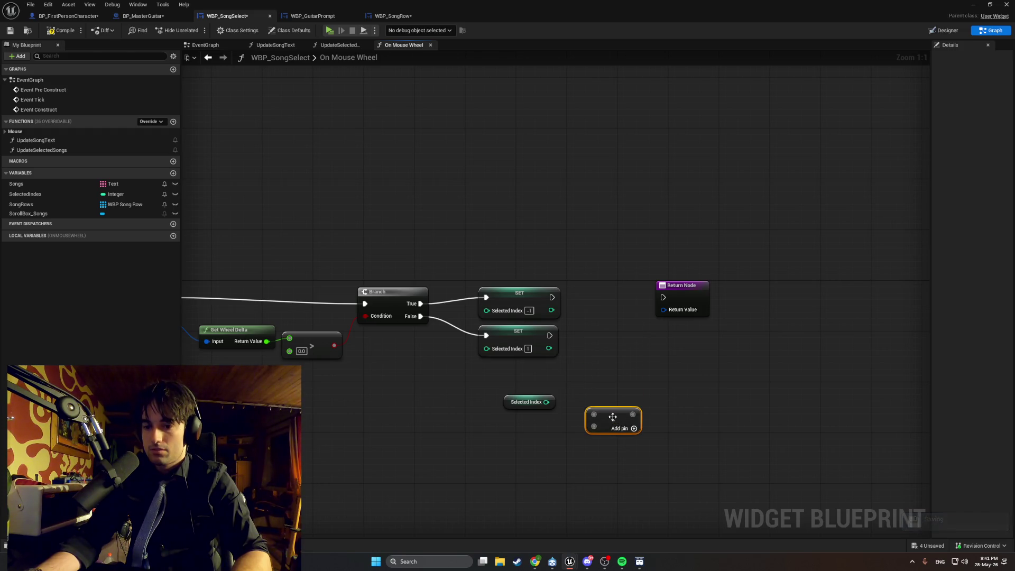
mouse_move(541, 410)
mouse_down()
mouse_move(593, 415)
mouse_move(480, 399)
mouse_up()
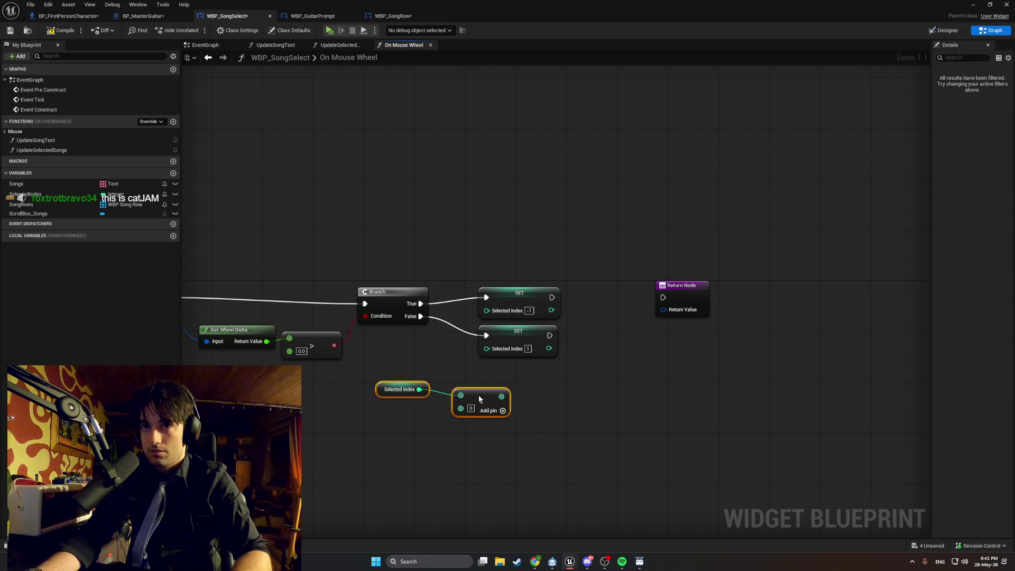
Edit the Subtract node's second value, undo the stray link to the False-branch setter, and lower that setter.
click(451, 381)
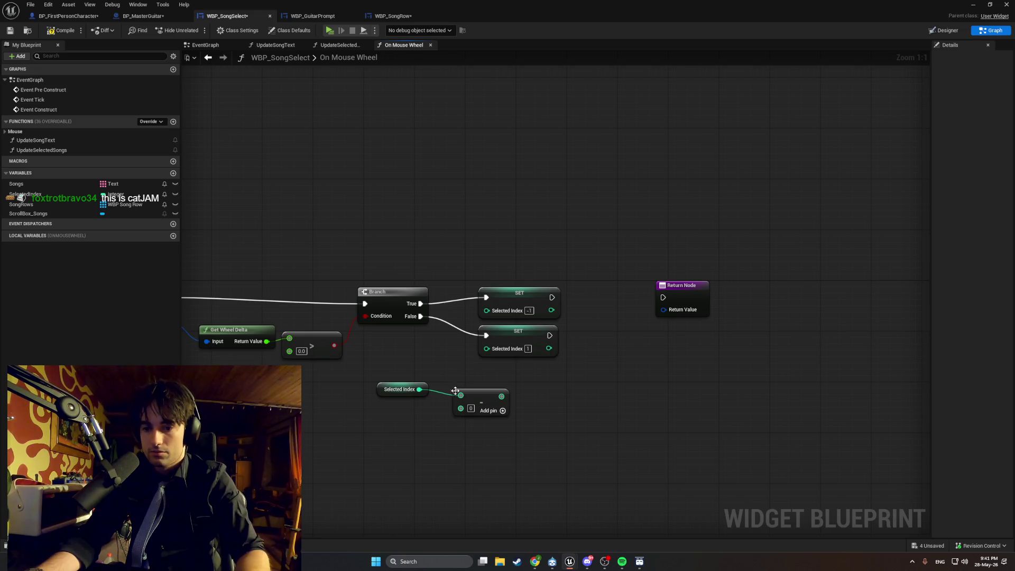
click(470, 409)
text(1)
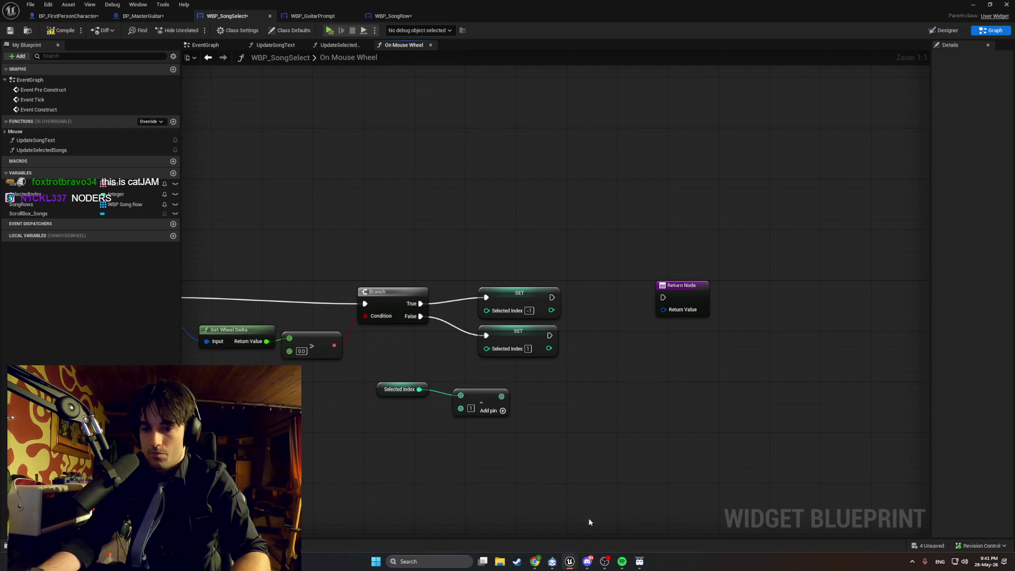
mouse_move(501, 395)
mouse_down()
mouse_move(477, 355)
mouse_move(486, 348)
mouse_up()
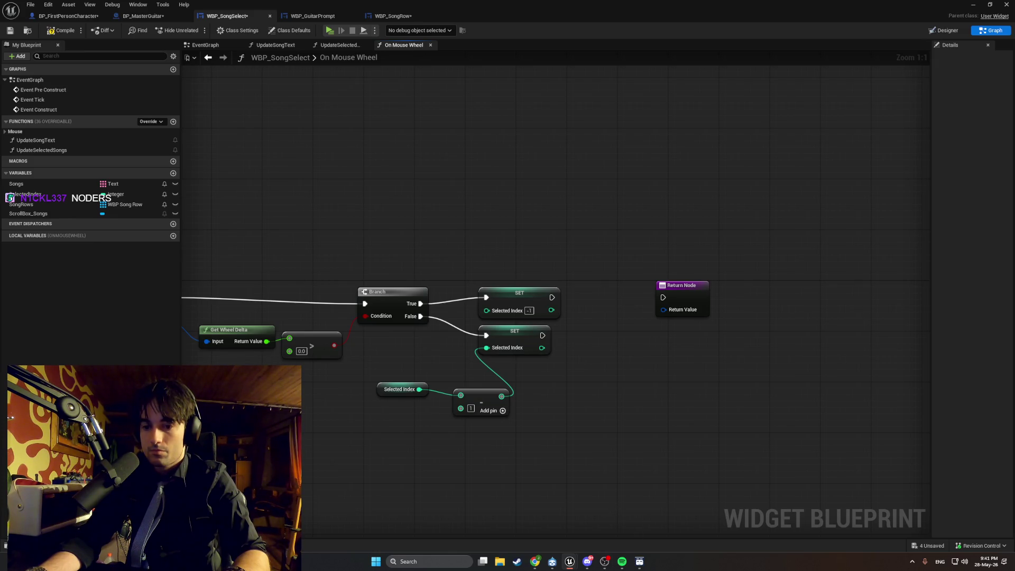
key(ctrl+z)
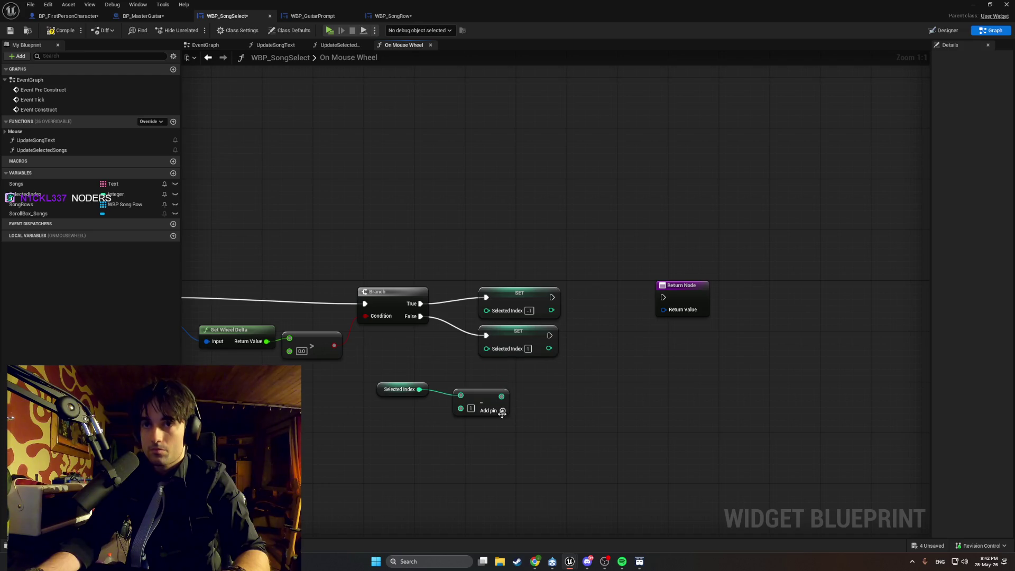
drag(504, 328, 504, 360)
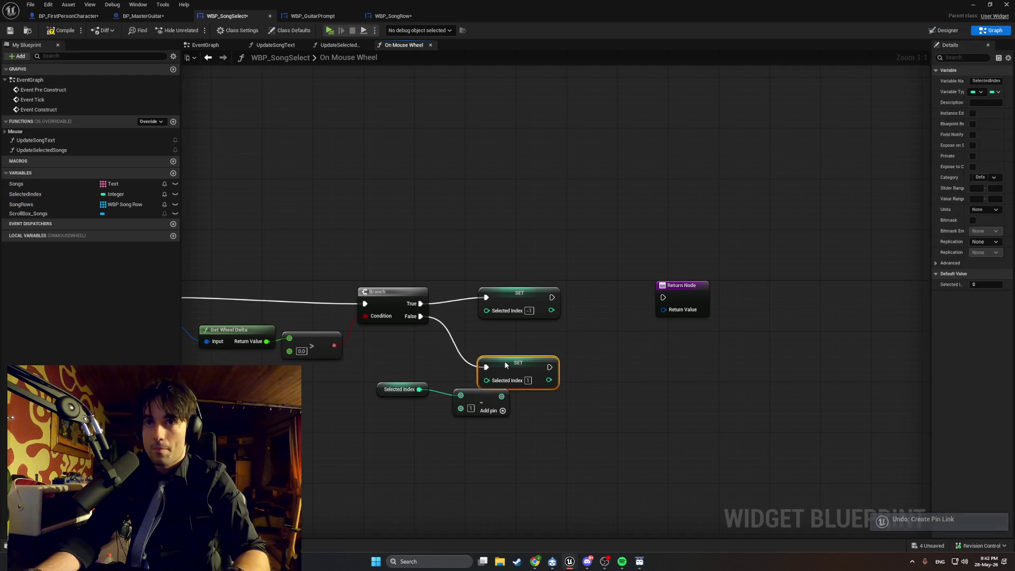
Move the Selected Index minus 1 nodes beside the Branch and line the True-branch setter up after them.
click(359, 369)
scroll(485, 385, down, 2)
drag(491, 317, 525, 303)
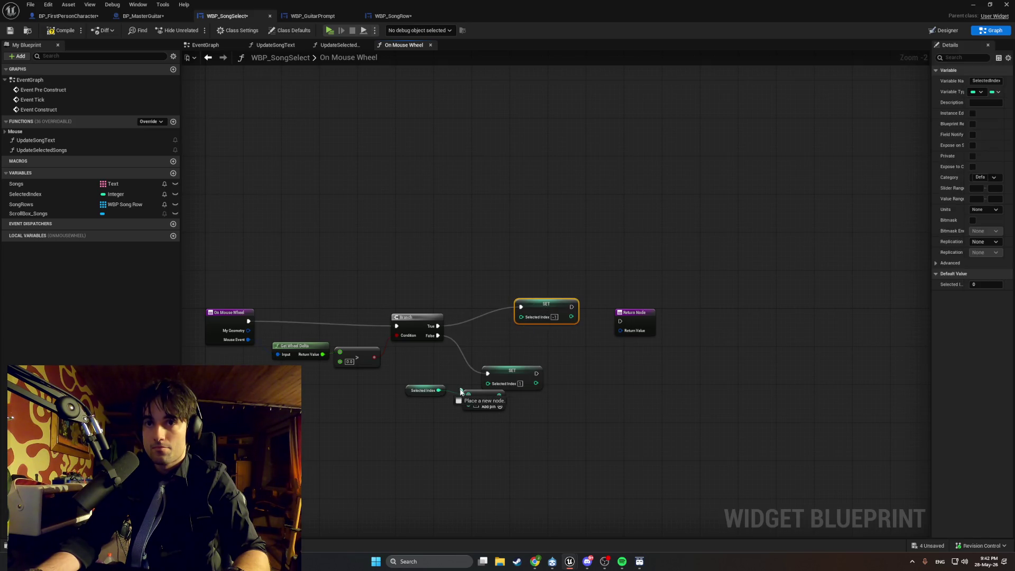
drag(622, 552, 402, 361)
drag(507, 419, 405, 383)
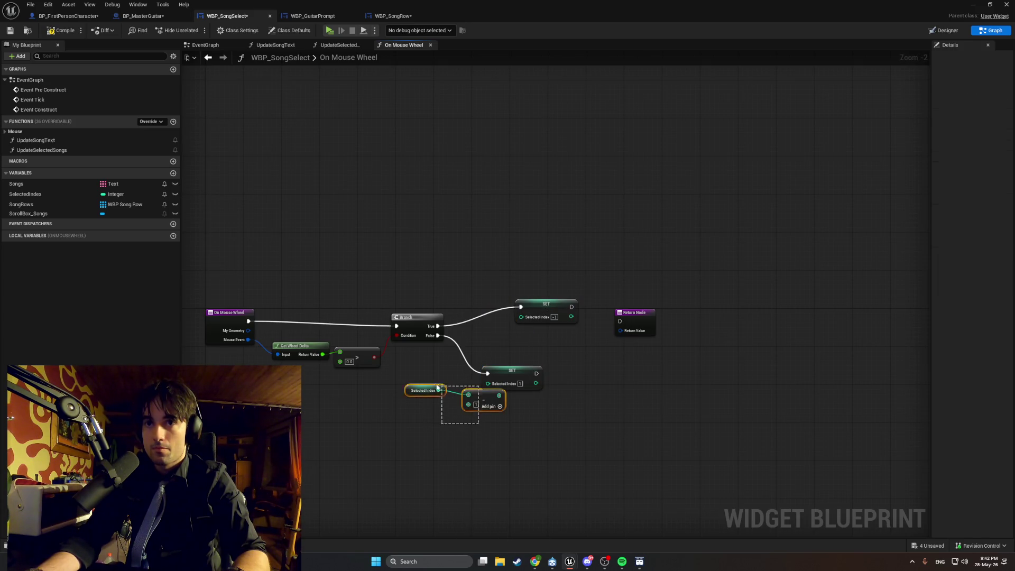
mouse_move(497, 401)
mouse_down()
mouse_move(508, 358)
mouse_move(525, 339)
mouse_move(521, 317)
mouse_up()
scroll(480, 303, up, 2)
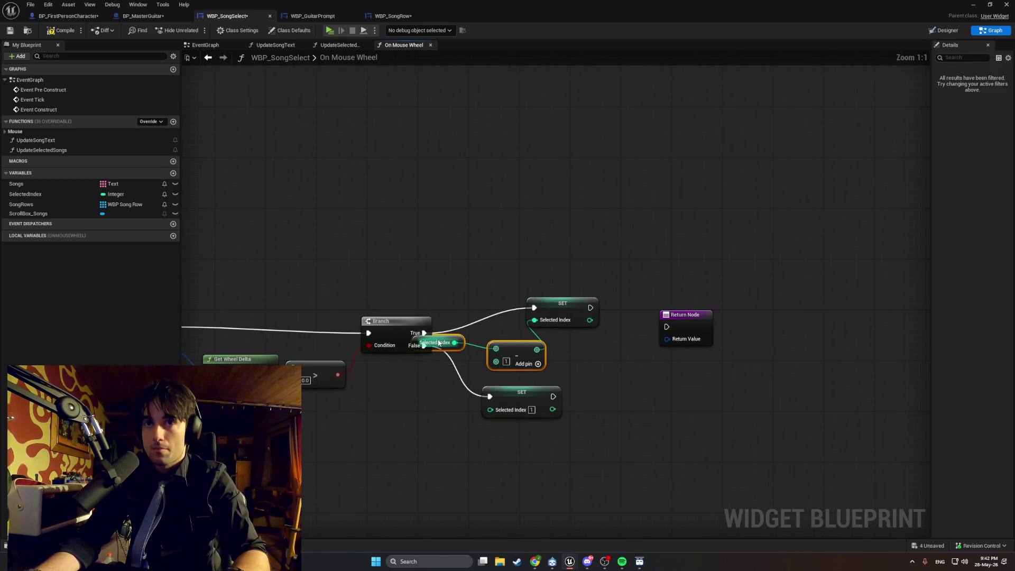
drag(446, 336, 483, 336)
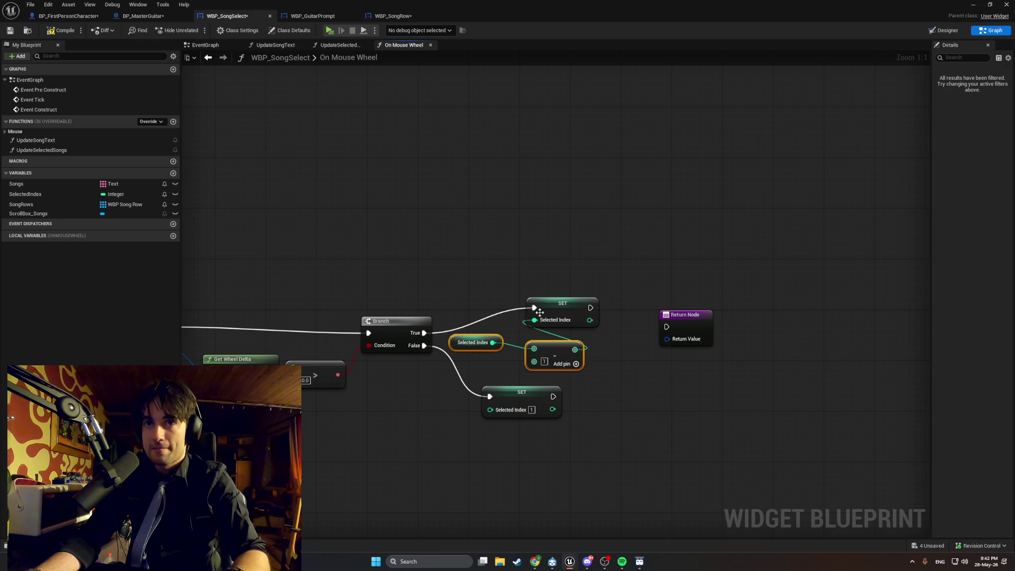
click(575, 308)
mouse_move(575, 309)
mouse_down()
mouse_move(622, 315)
mouse_move(636, 329)
mouse_move(618, 336)
mouse_up()
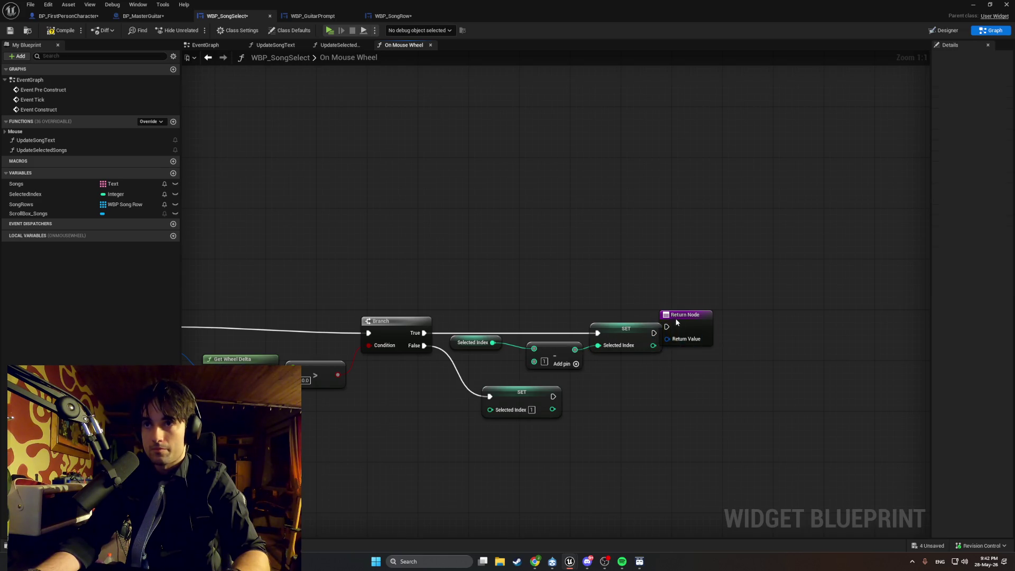
Push the Return Node right, align both setters, and add a reroute on the False wire.
drag(685, 315, 773, 328)
drag(473, 343, 495, 348)
drag(663, 370, 452, 320)
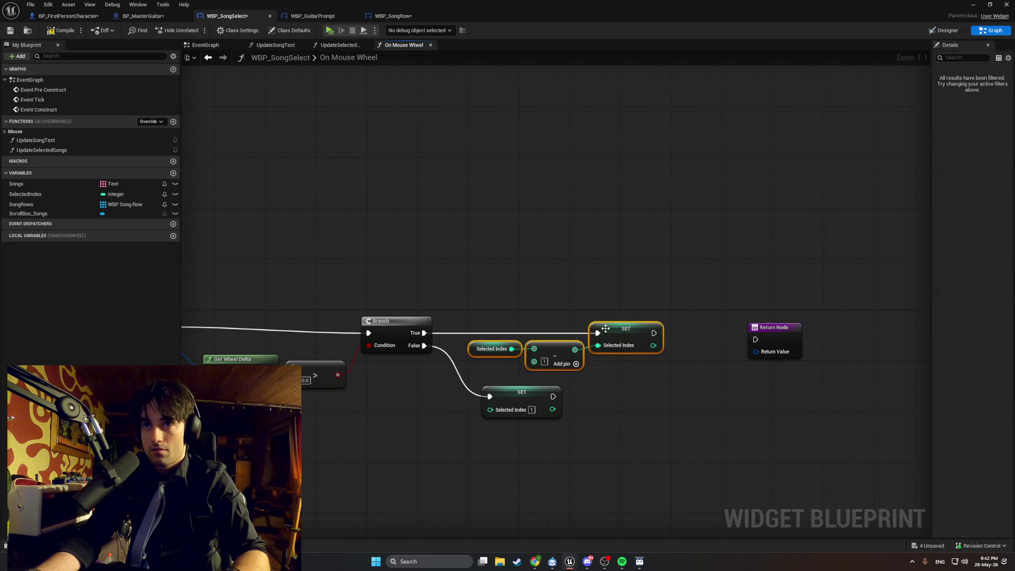
click(610, 308)
drag(610, 309, 499, 360)
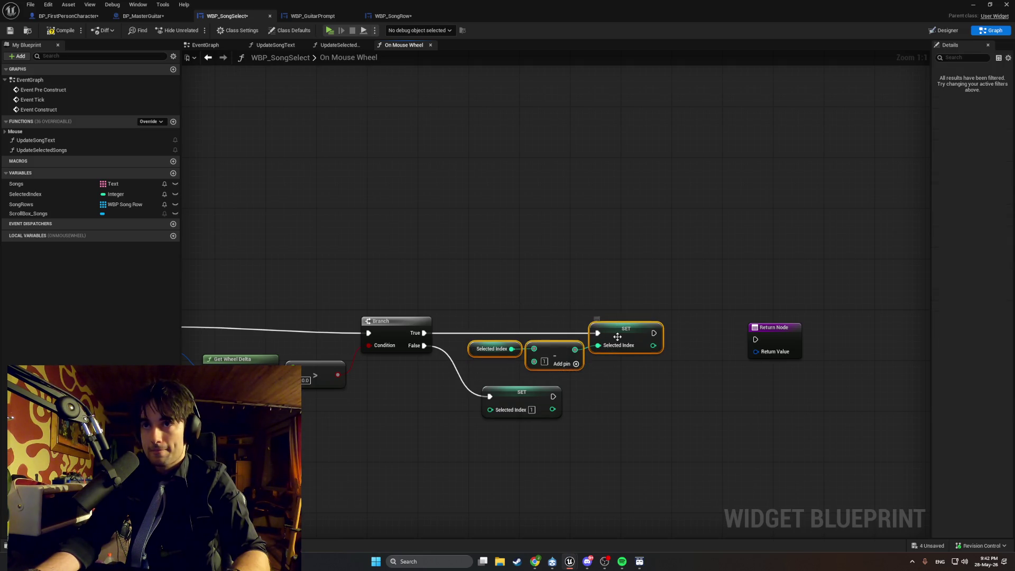
drag(617, 339, 604, 341)
click(596, 400)
drag(515, 391, 608, 385)
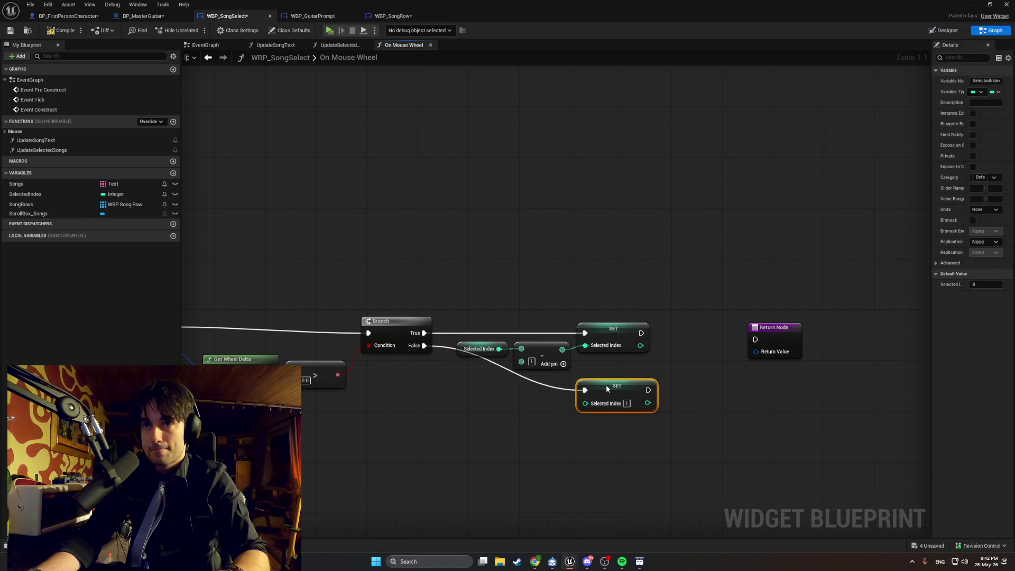
double_click(514, 374)
drag(514, 374, 458, 393)
drag(547, 381, 480, 366)
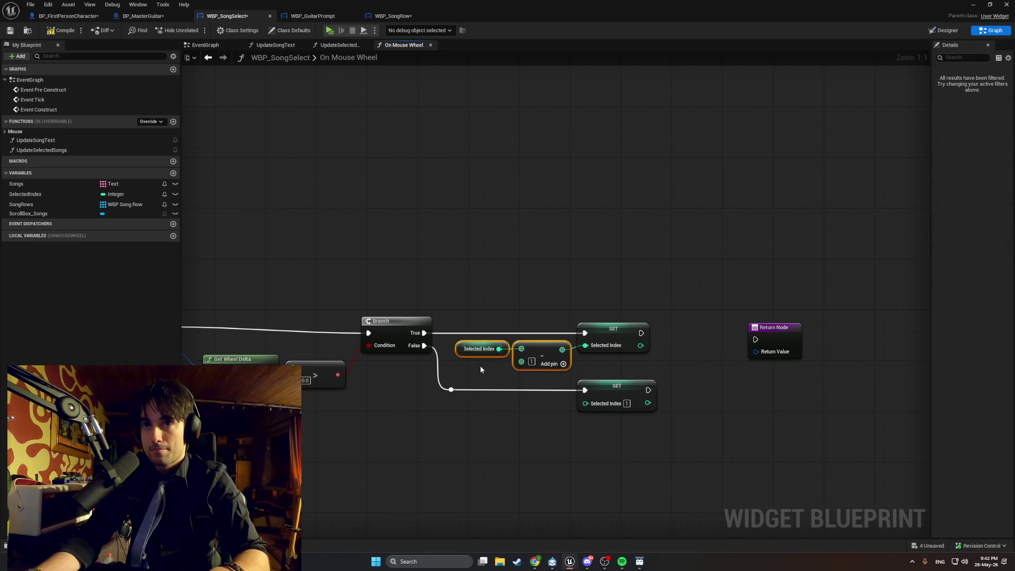
Add an integer Add (+) node fed by a pasted copy of the Selected Index getter.
right_click(485, 421)
text(+)
key(Return)
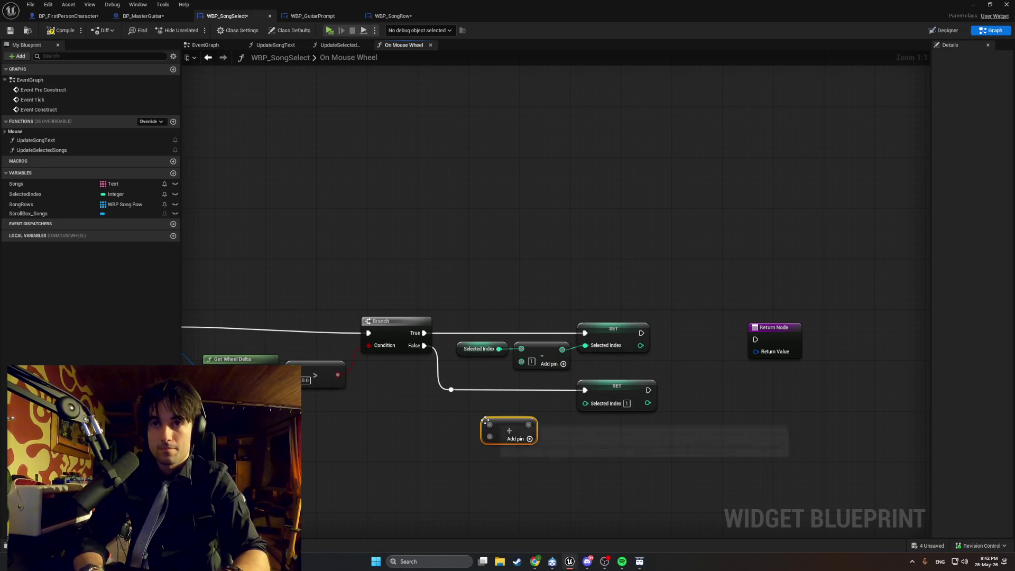
click(465, 348)
key(ctrl+c)
key(ctrl+v)
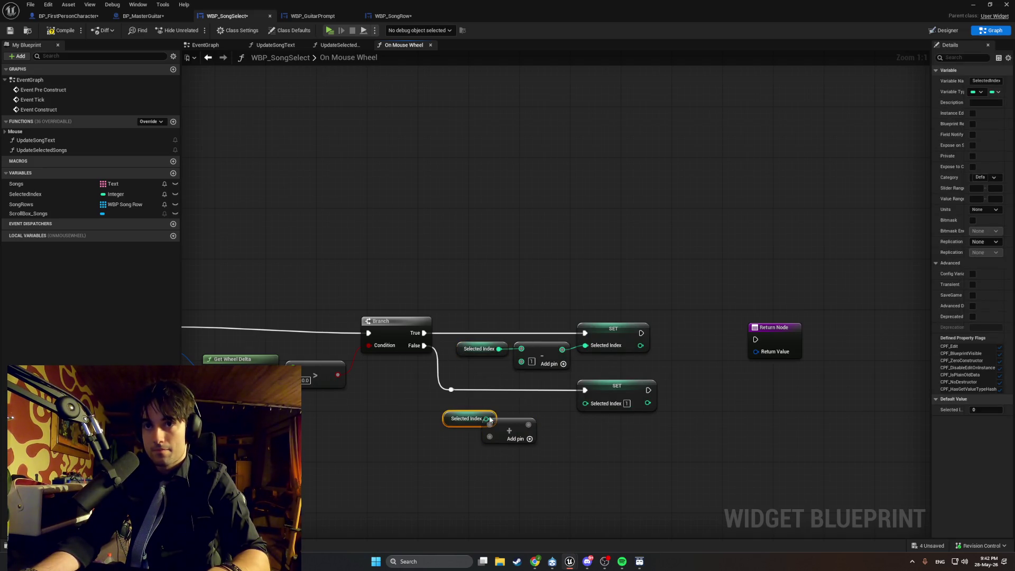
mouse_move(492, 426)
mouse_down()
mouse_move(465, 428)
mouse_move(489, 424)
mouse_up()
click(528, 454)
Wire the sum into the False-branch setter and compile the widget blueprint.
drag(547, 460, 418, 417)
drag(508, 431, 585, 403)
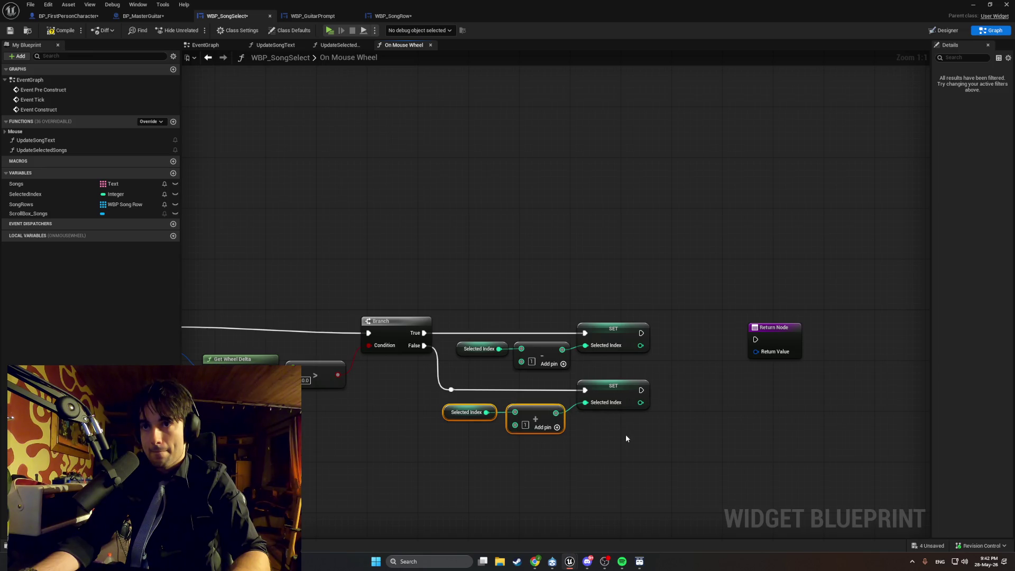
click(626, 433)
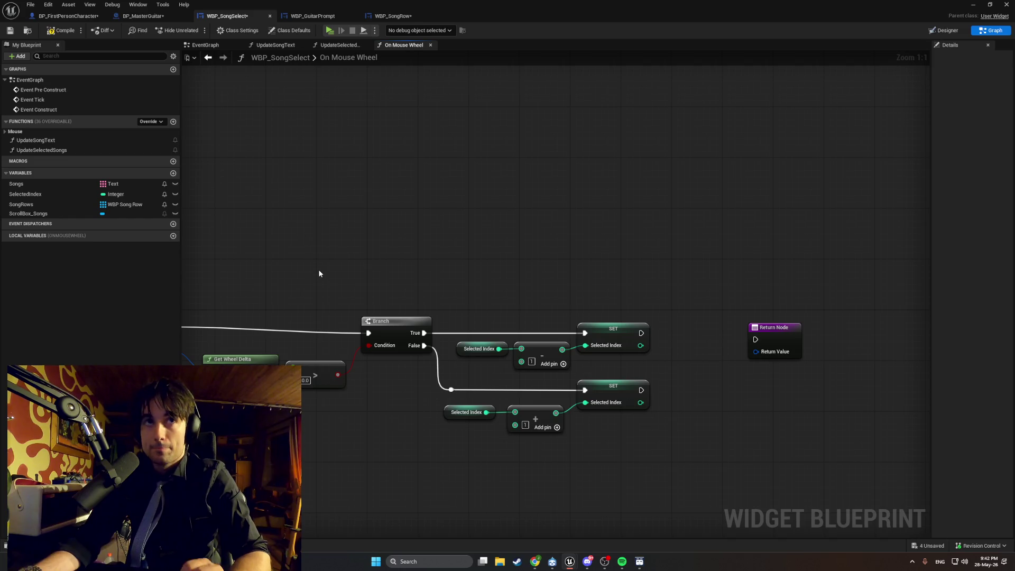
click(62, 30)
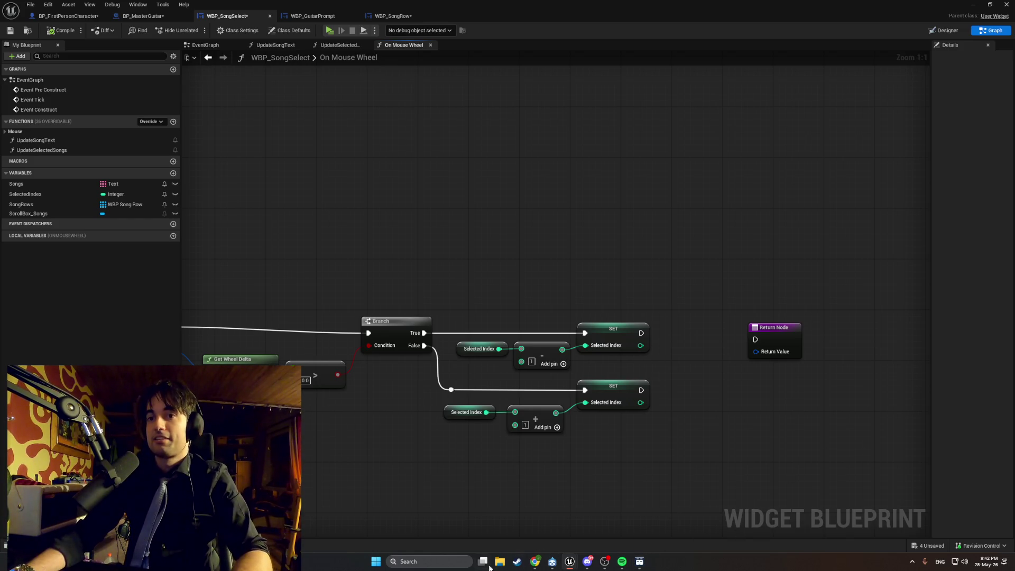
Search the Steam library for 'arc' and open the Arctic Eggs game page.
click(517, 561)
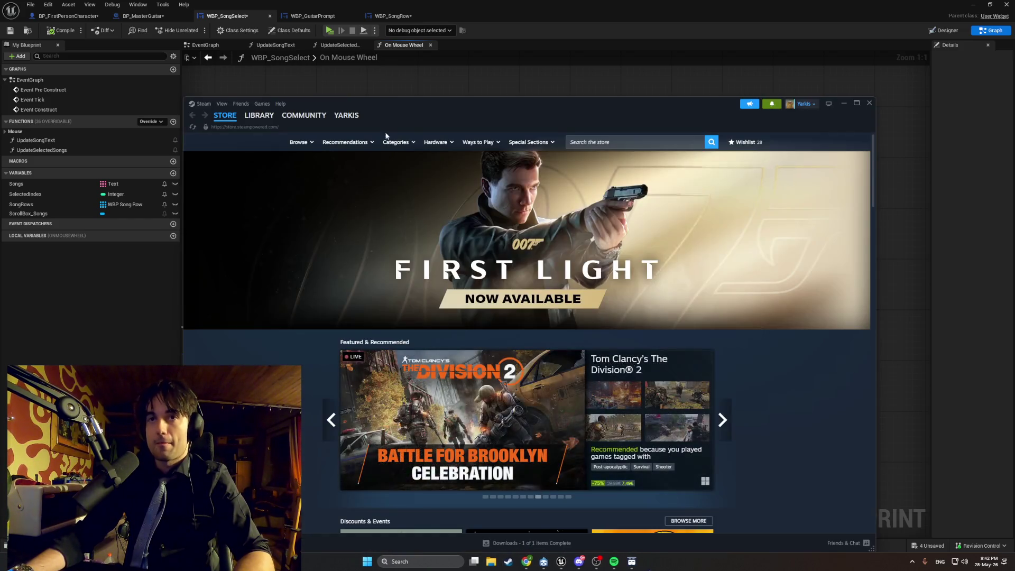
click(256, 135)
click(225, 167)
text(art)
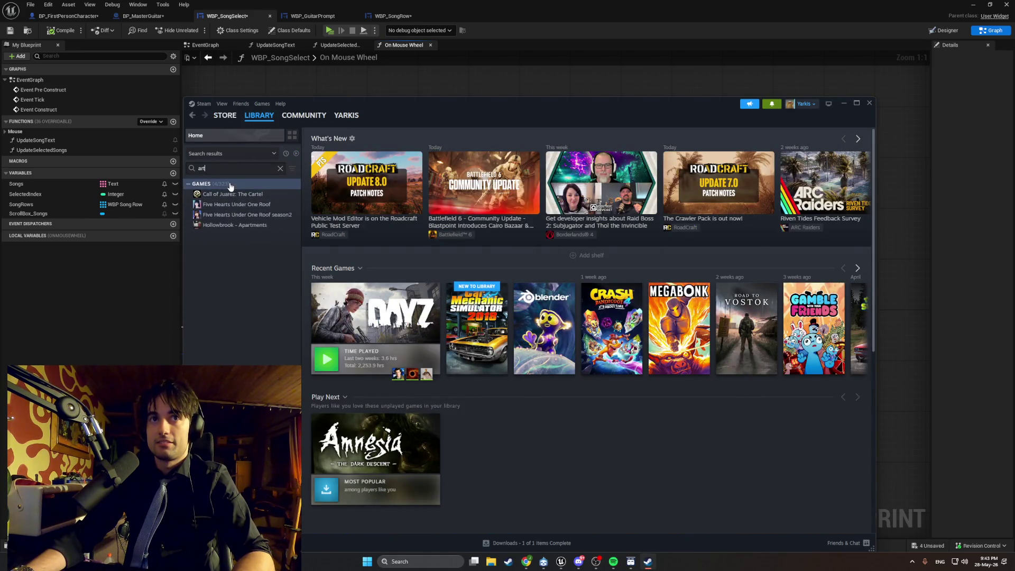
key(BackSpace)
text(c)
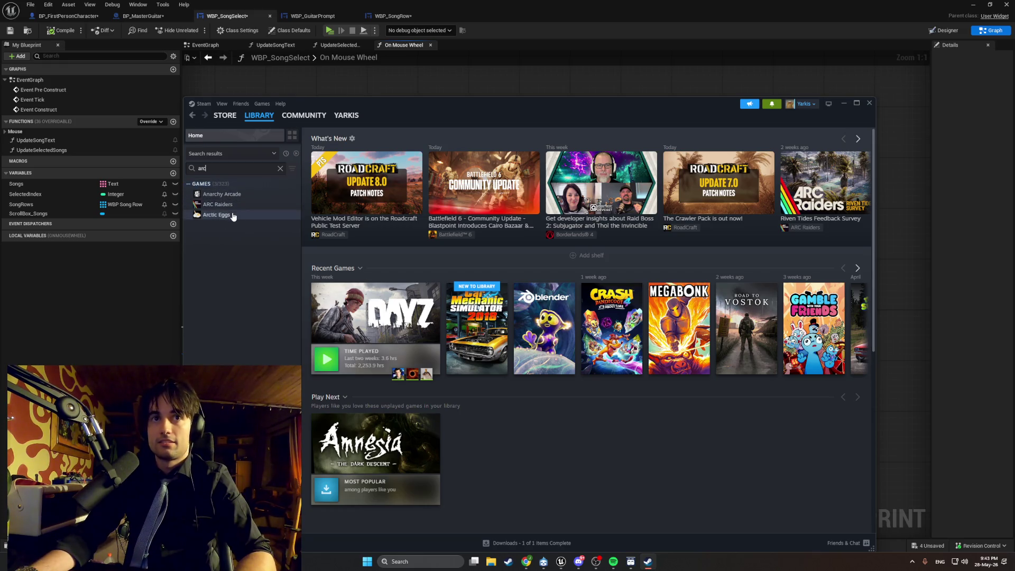
click(227, 214)
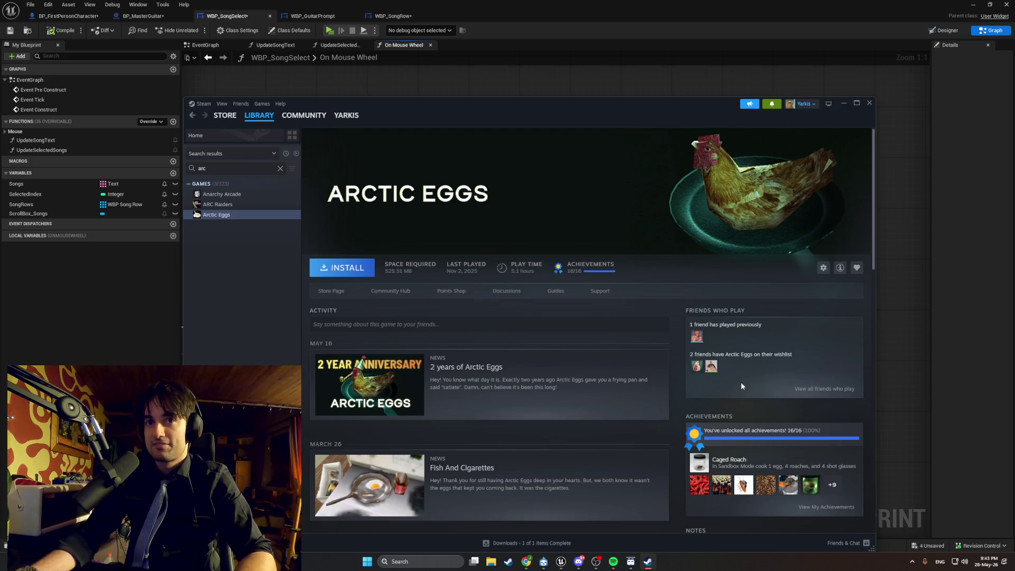
Send a friend the chat message 'when mane' from the friends list.
click(842, 545)
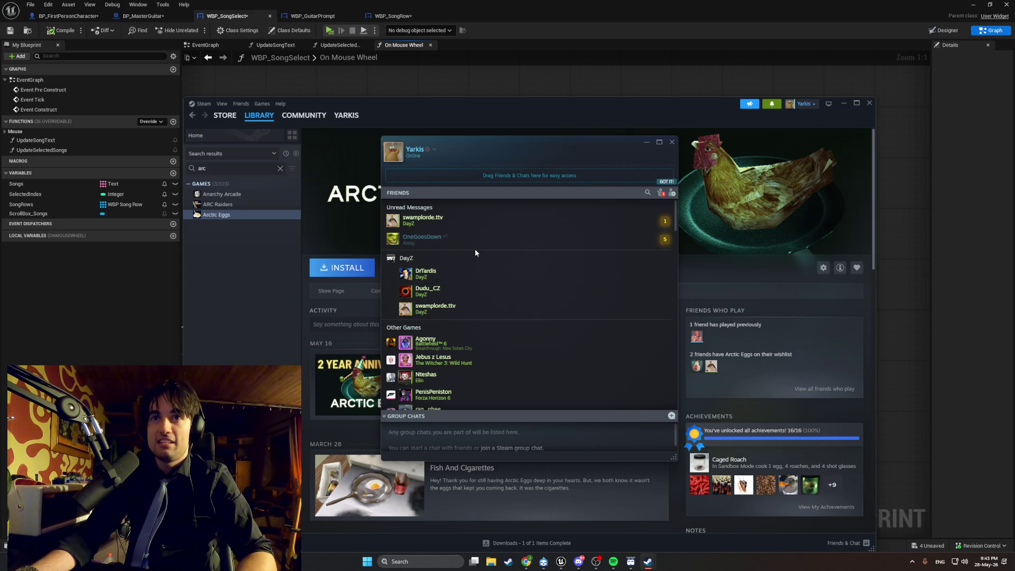
scroll(471, 330, down, 10)
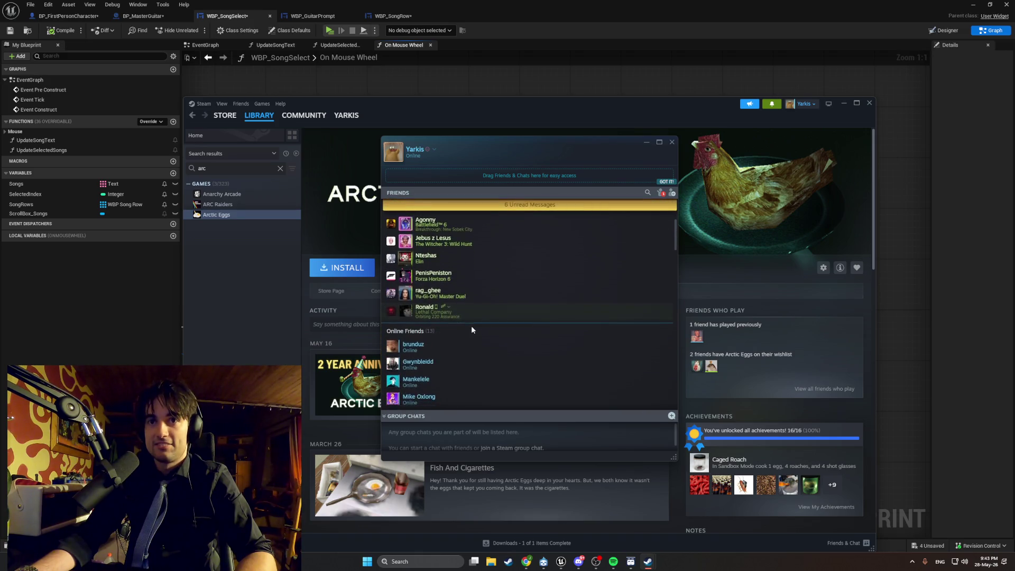
double_click(440, 360)
text(when mo dayz for the d)
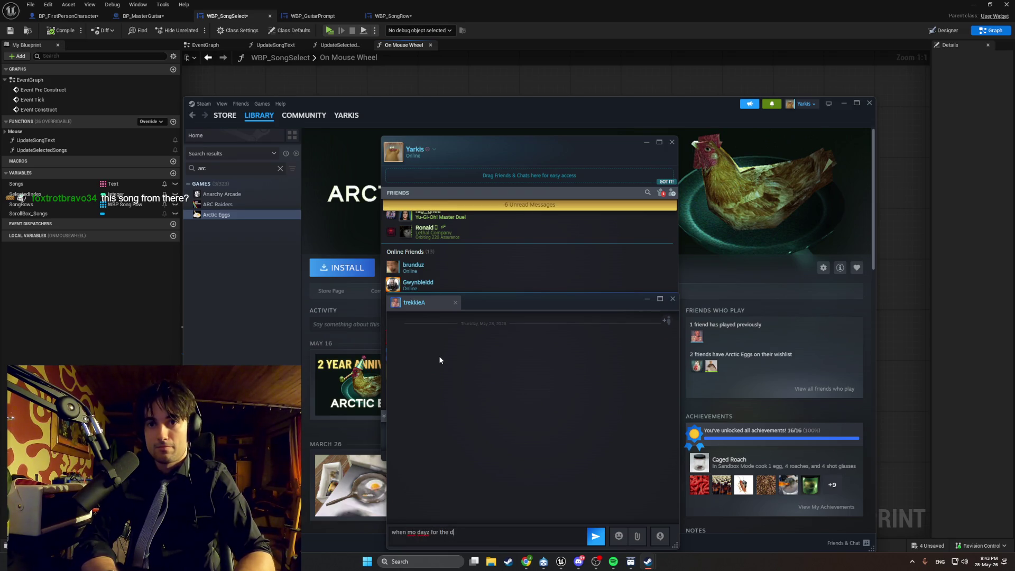
text(mane)
key(Return)
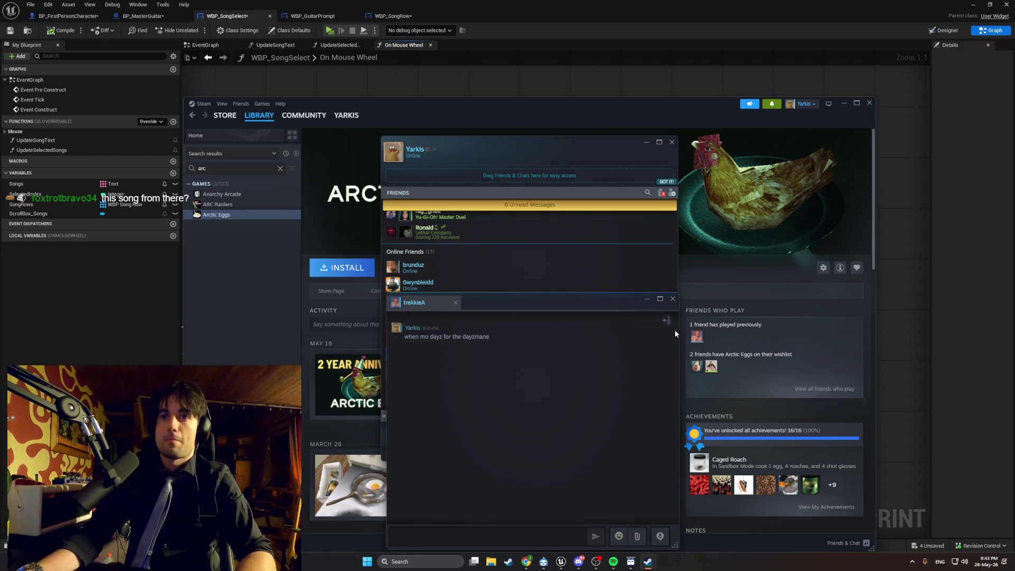
Close the chat window, the friends list and Steam.
click(672, 299)
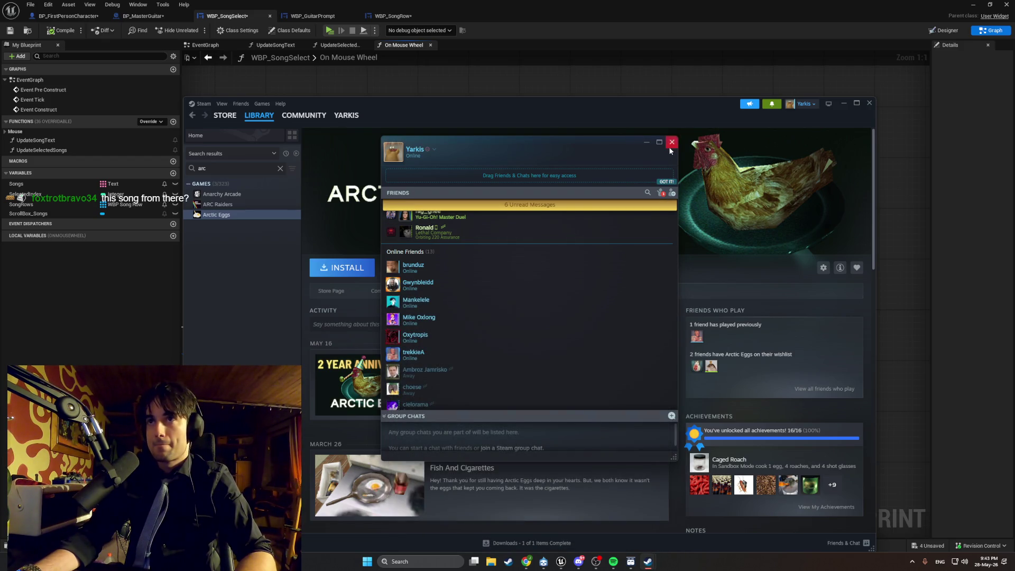
click(671, 143)
click(869, 103)
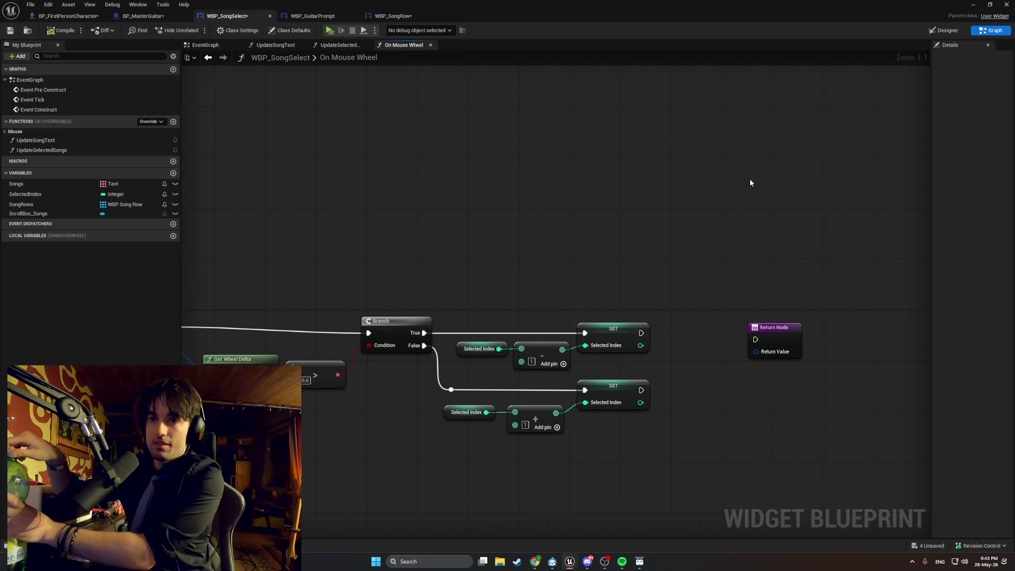
Switch from Prison 33 to the Swivel playlist, play '1 Men, 1 Woman 1 Soul', and minimise Spotify.
click(621, 561)
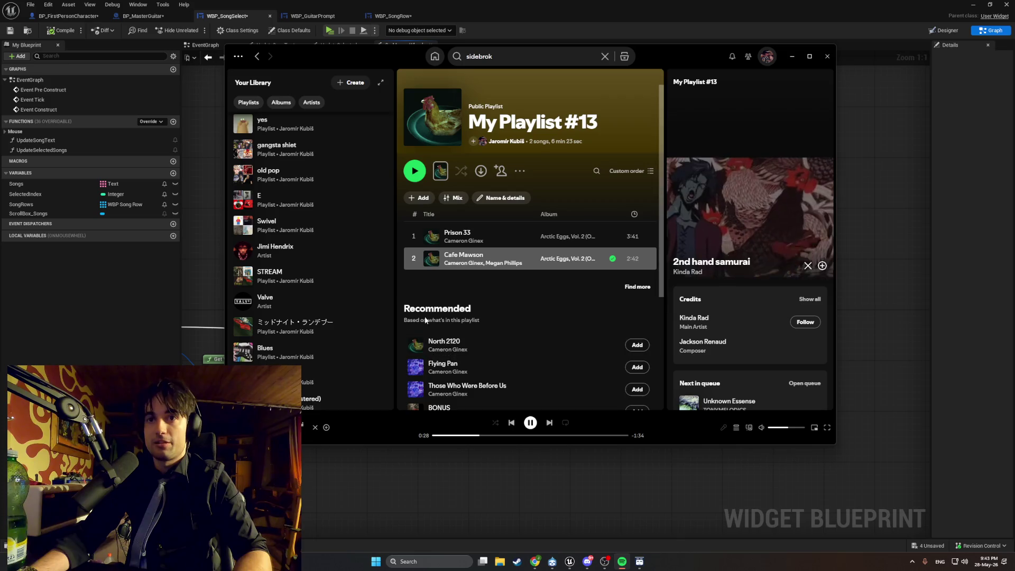
click(413, 236)
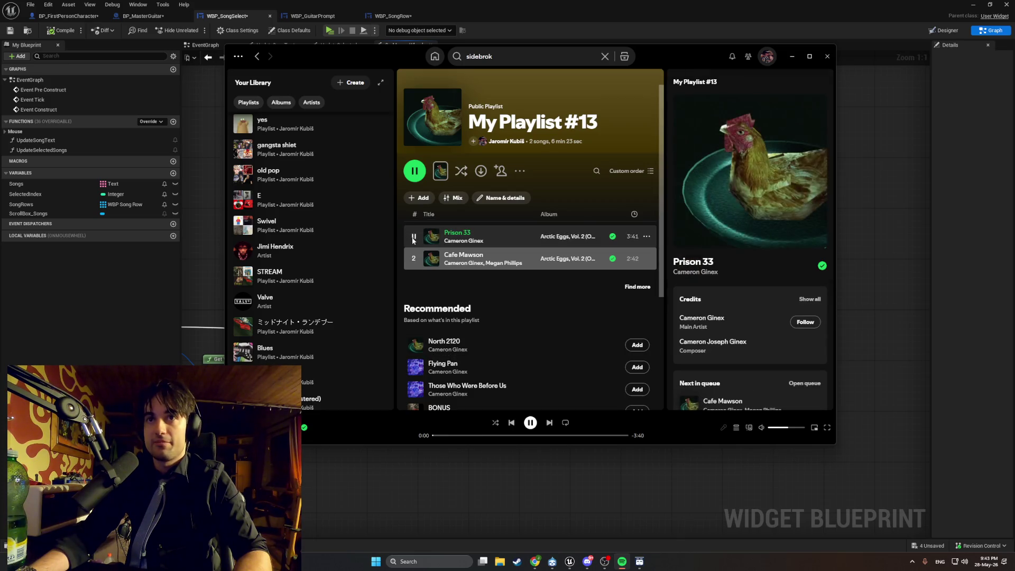
click(413, 236)
click(312, 231)
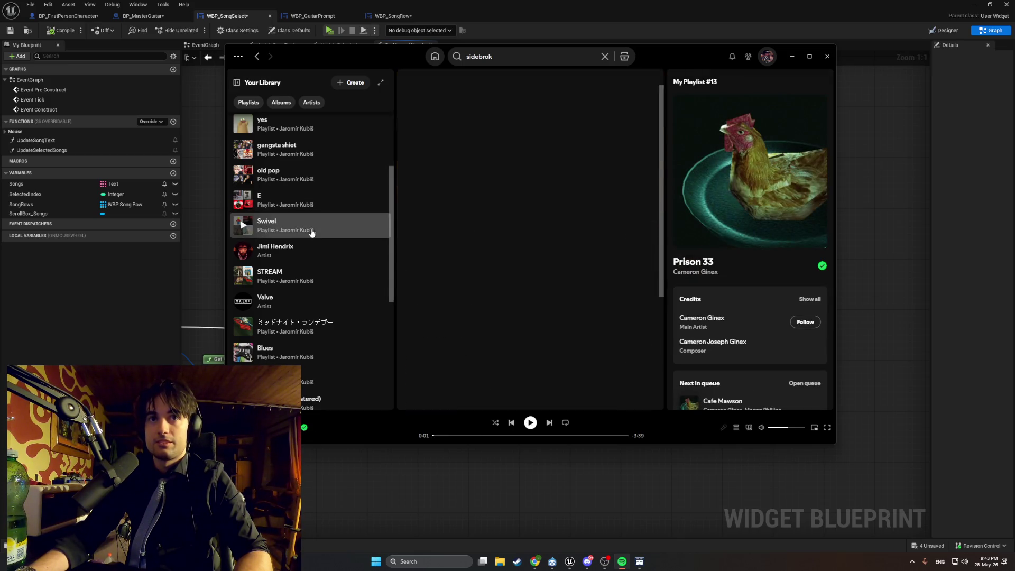
click(413, 258)
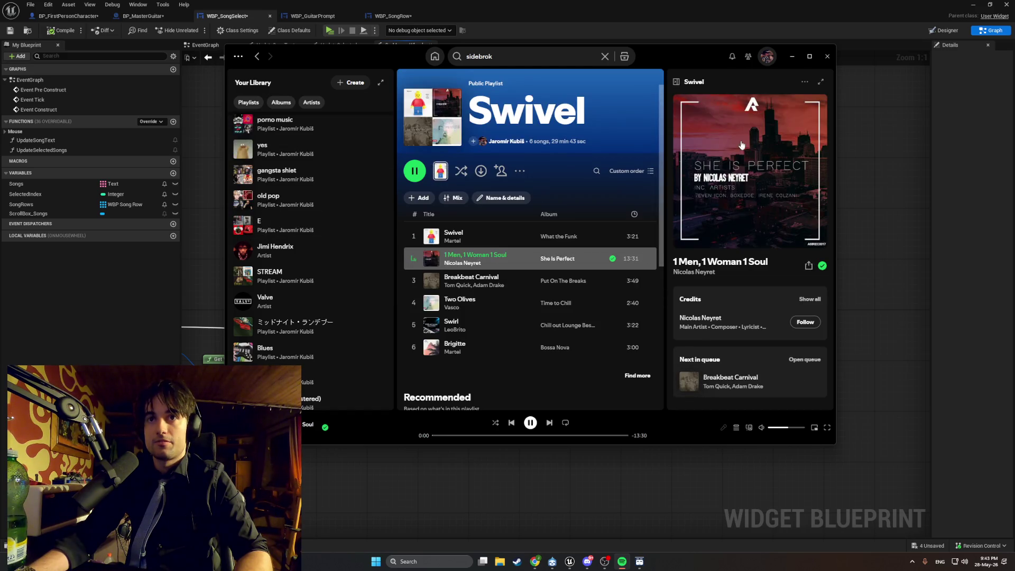
click(790, 56)
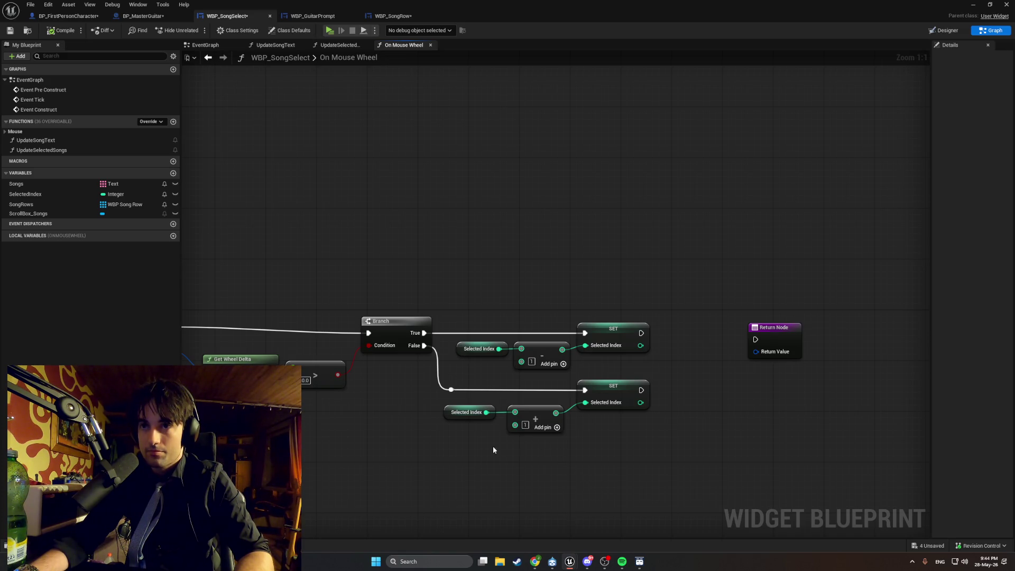
Raise the Return Node above the SET nodes and snip a screenshot of the On Mouse Wheel graph.
drag(492, 450, 535, 448)
drag(813, 326, 825, 237)
drag(582, 457, 651, 428)
key(super+shift+s)
drag(784, 458, 228, 196)
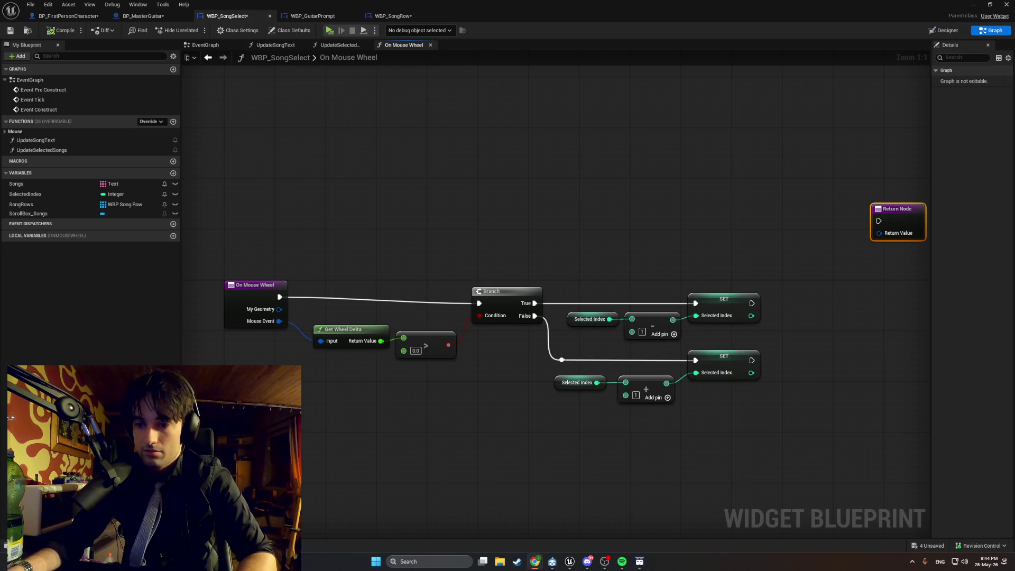
Add a Clamp (Integer) node via a 'clamp' search and place it right of the SET nodes.
right_click(671, 482)
text(clamp)
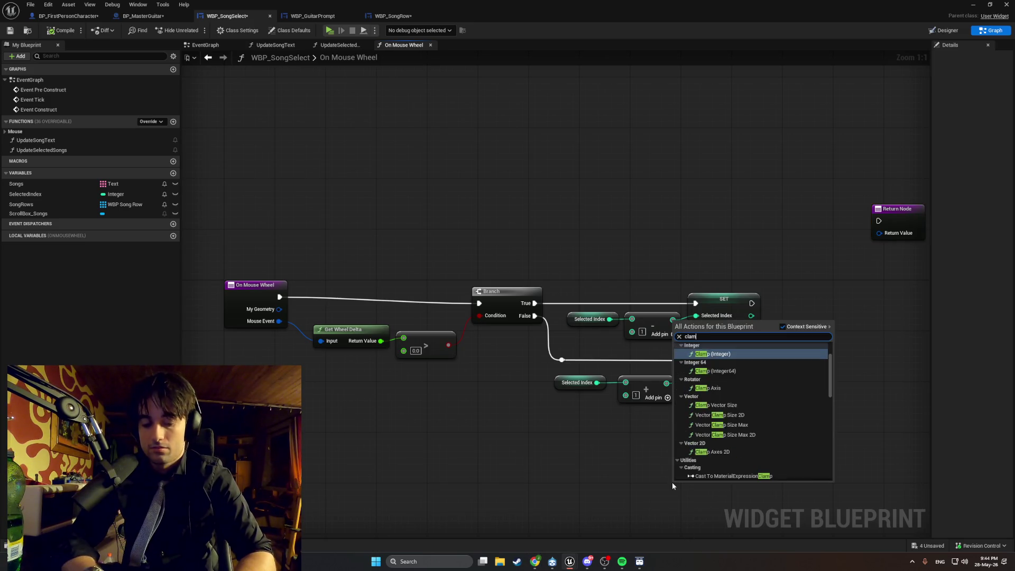
key(Return)
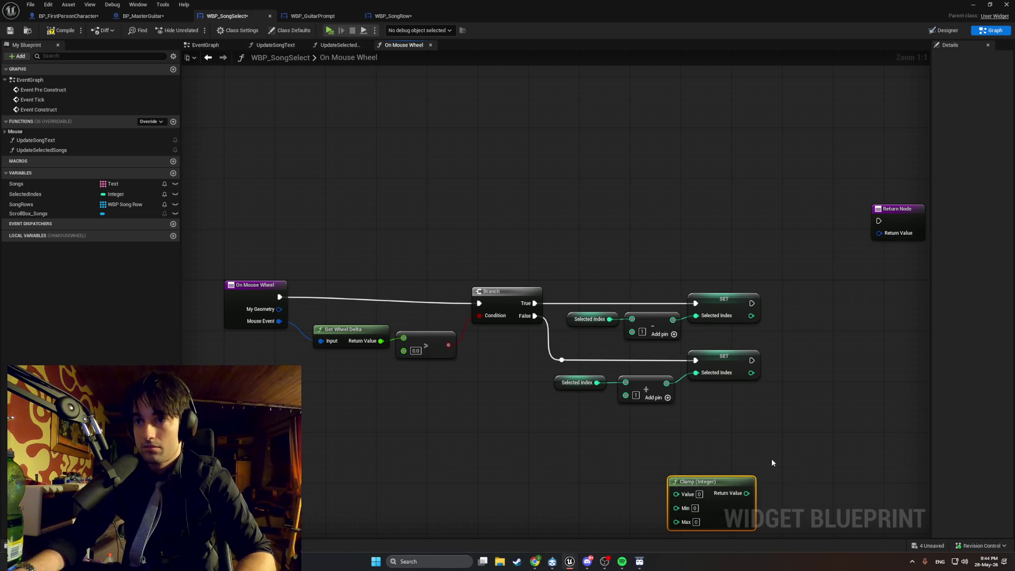
drag(744, 454, 716, 430)
mouse_move(644, 413)
mouse_down()
mouse_move(593, 351)
mouse_move(566, 351)
mouse_move(582, 388)
mouse_up()
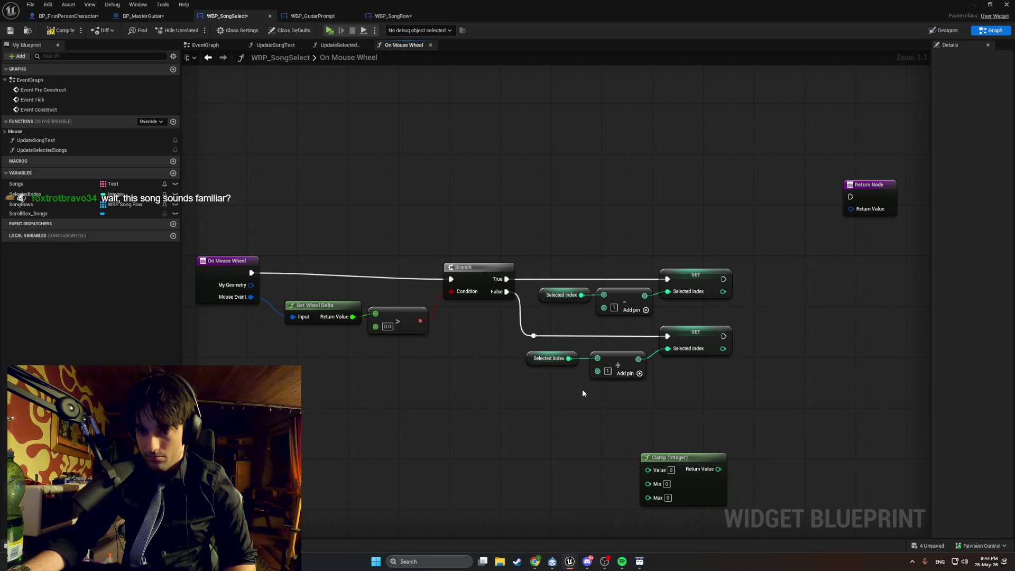
mouse_move(687, 459)
mouse_down()
mouse_move(811, 322)
mouse_move(701, 310)
mouse_up()
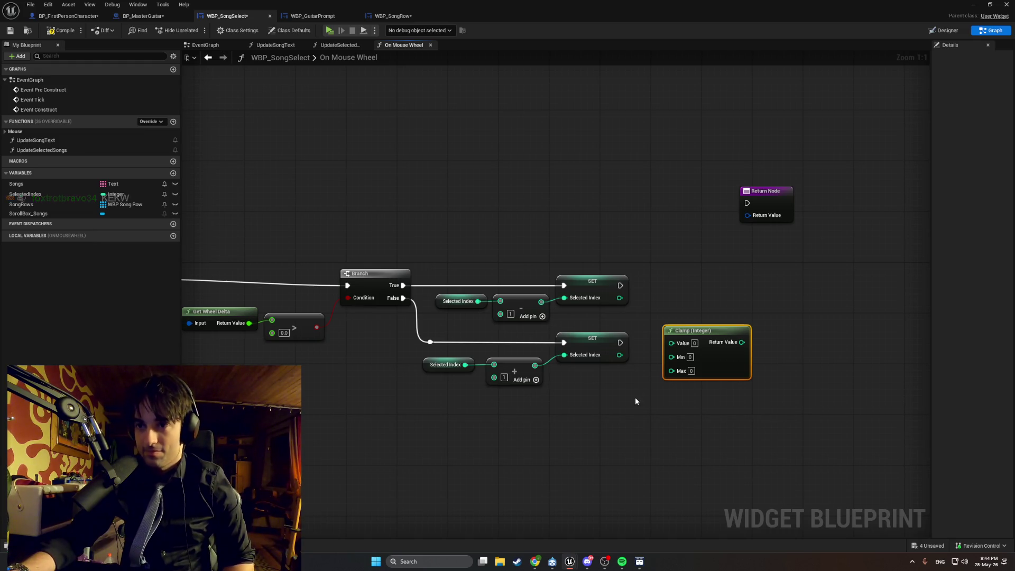
click(516, 561)
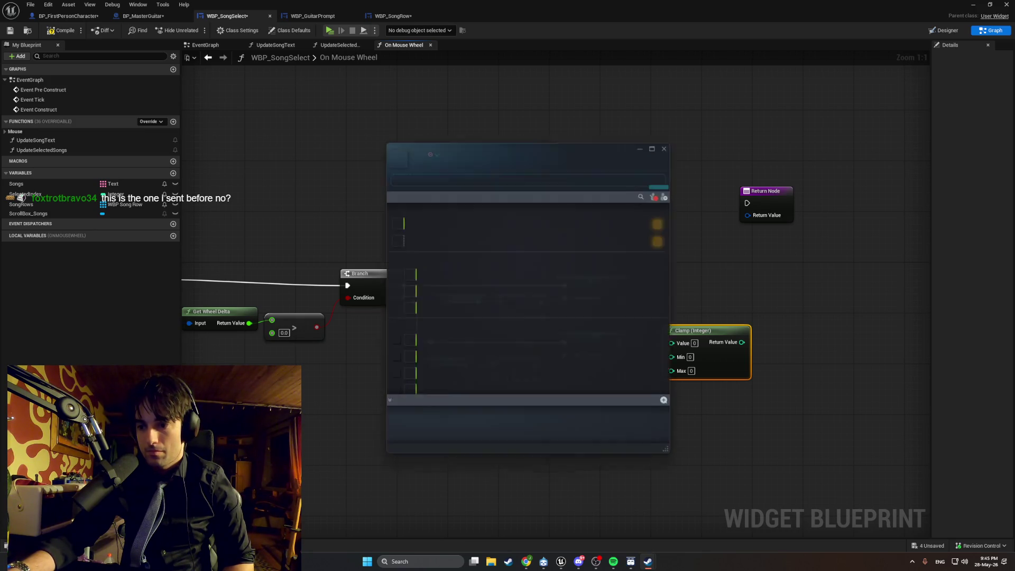
click(632, 143)
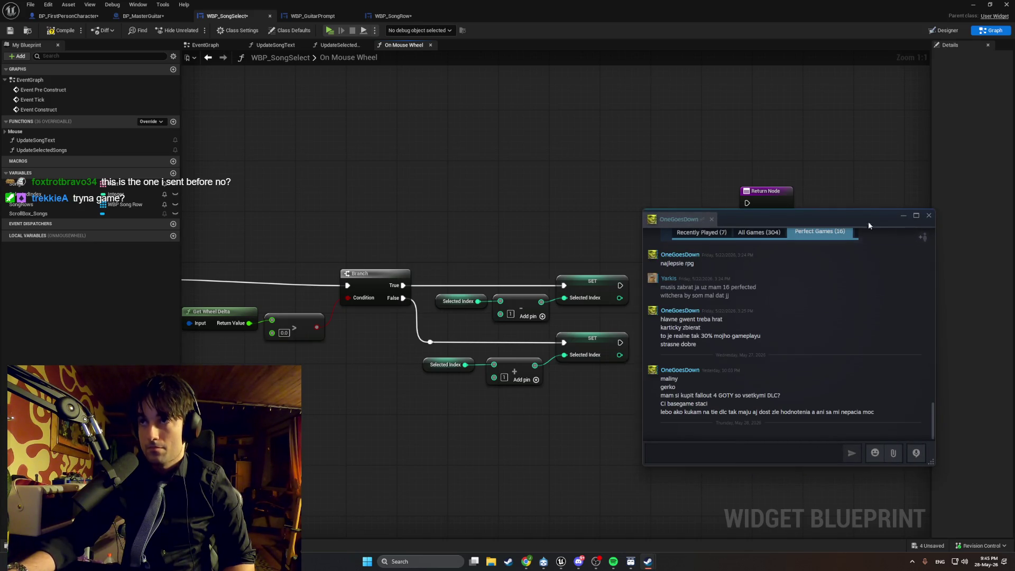
click(903, 215)
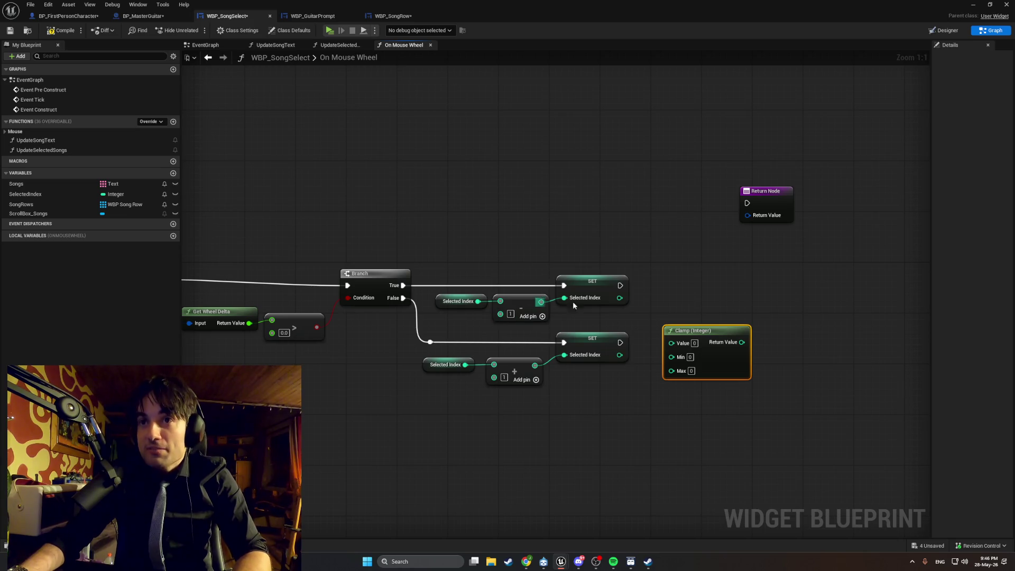
Nudge the Clamp (Integer) node level with the upper SET node and bring Steam's Arctic Eggs page forward.
mouse_move(688, 342)
mouse_down()
mouse_move(681, 310)
mouse_move(675, 323)
mouse_up()
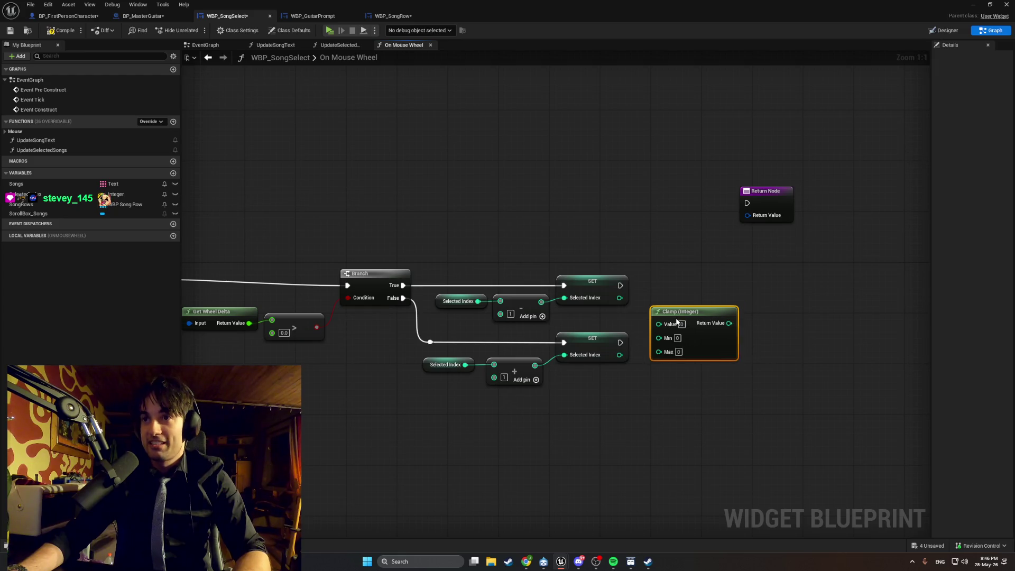
click(665, 290)
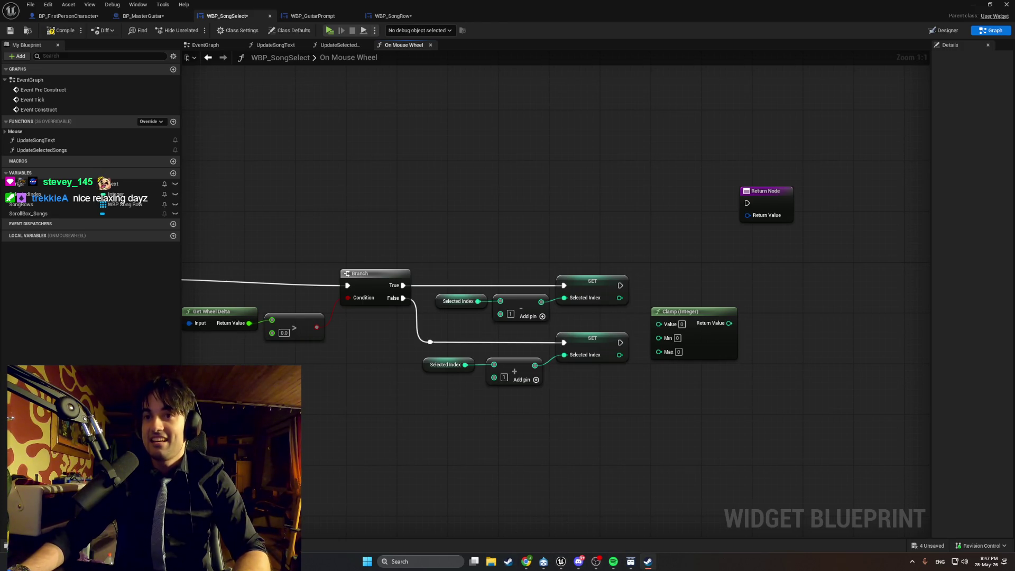
click(648, 561)
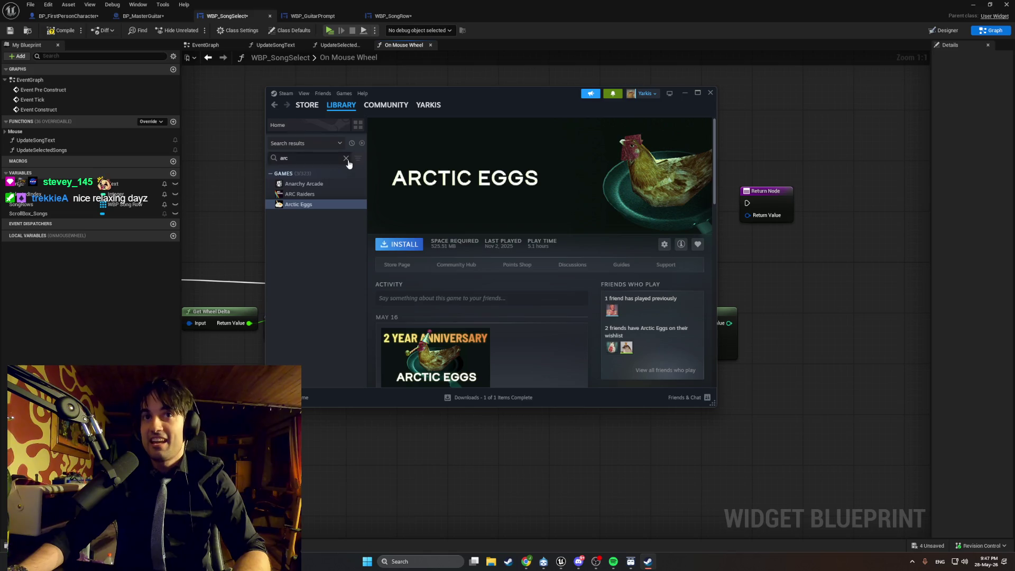
Maximise Steam, scroll the Arctic Eggs activity feed, and open the New Vinyl Run post.
click(693, 93)
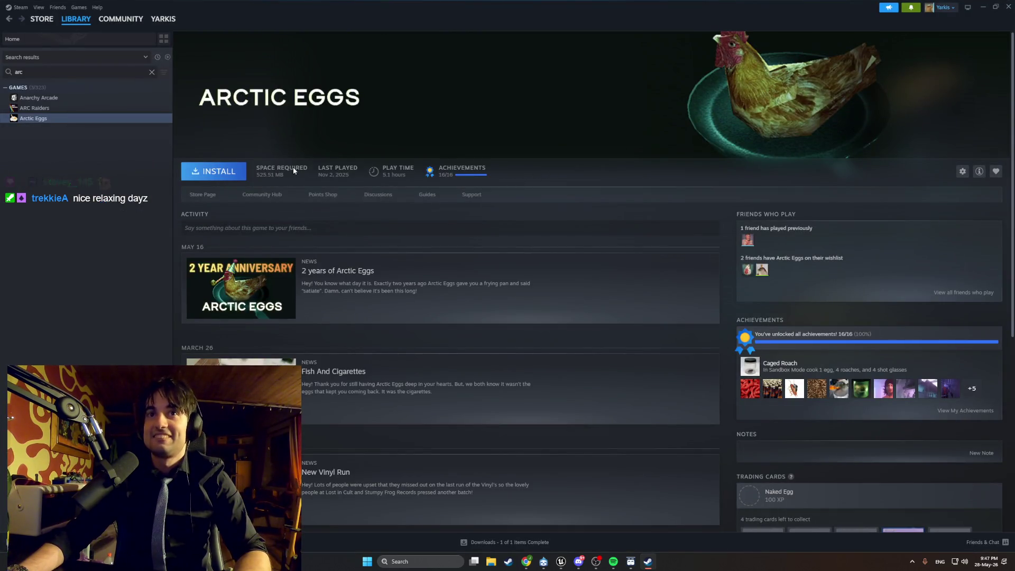
scroll(191, 144, down, 1)
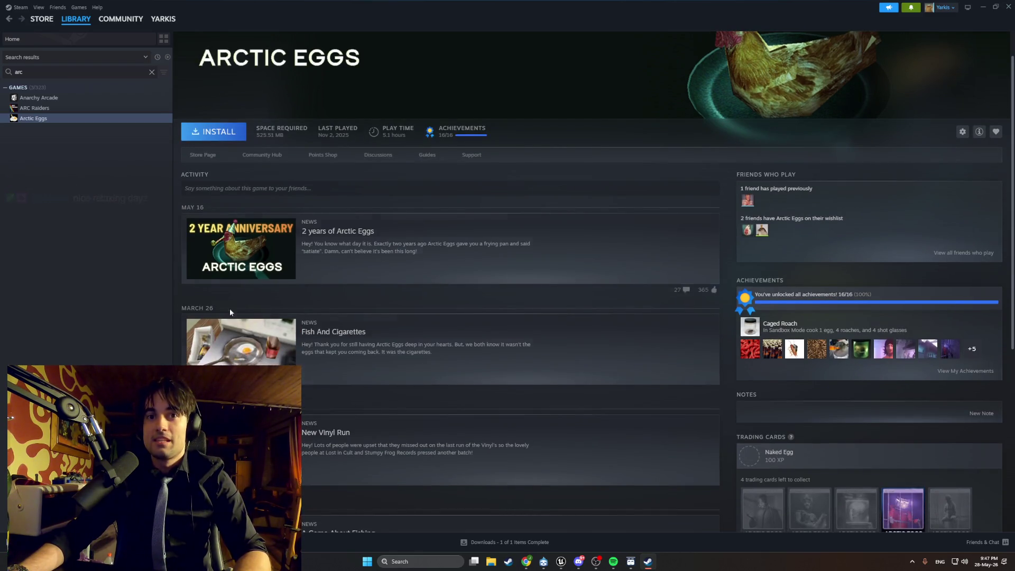
click(640, 449)
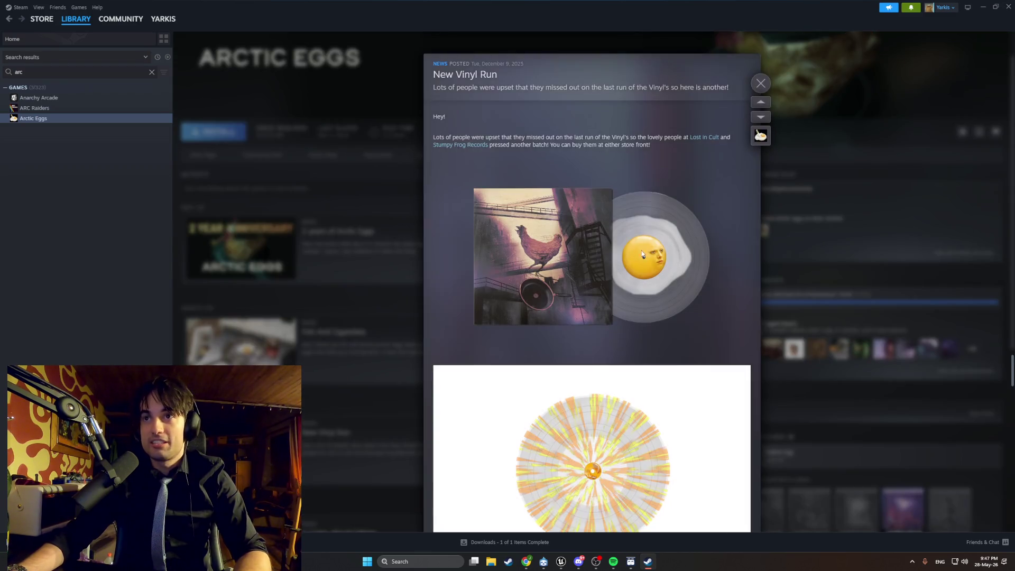
Scroll through the New Vinyl Run post and follow its Stumpy Frog Records link.
scroll(642, 256, down, 3)
scroll(641, 256, down, 3)
scroll(641, 256, up, 6)
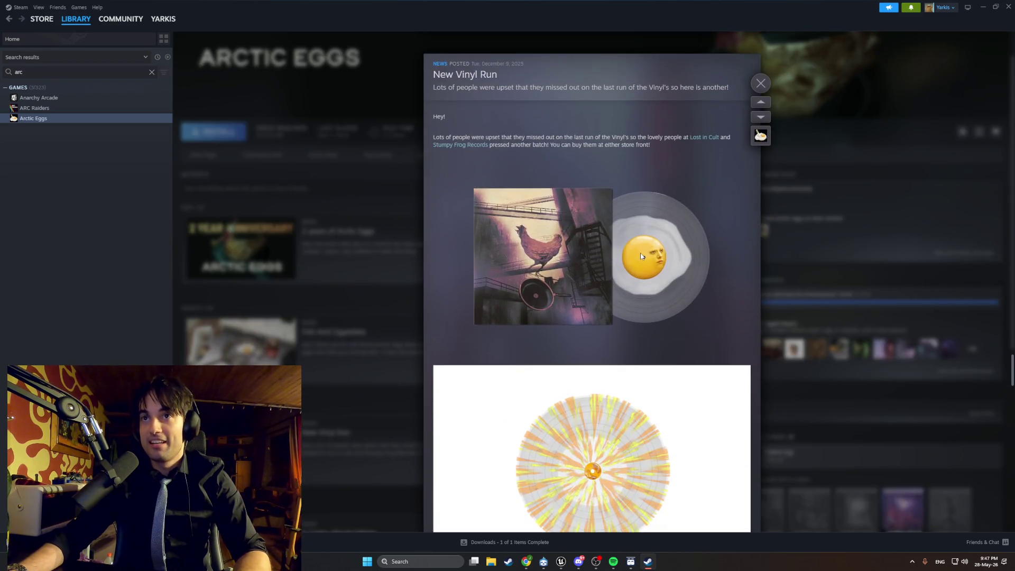
scroll(639, 256, down, 5)
scroll(638, 255, up, 6)
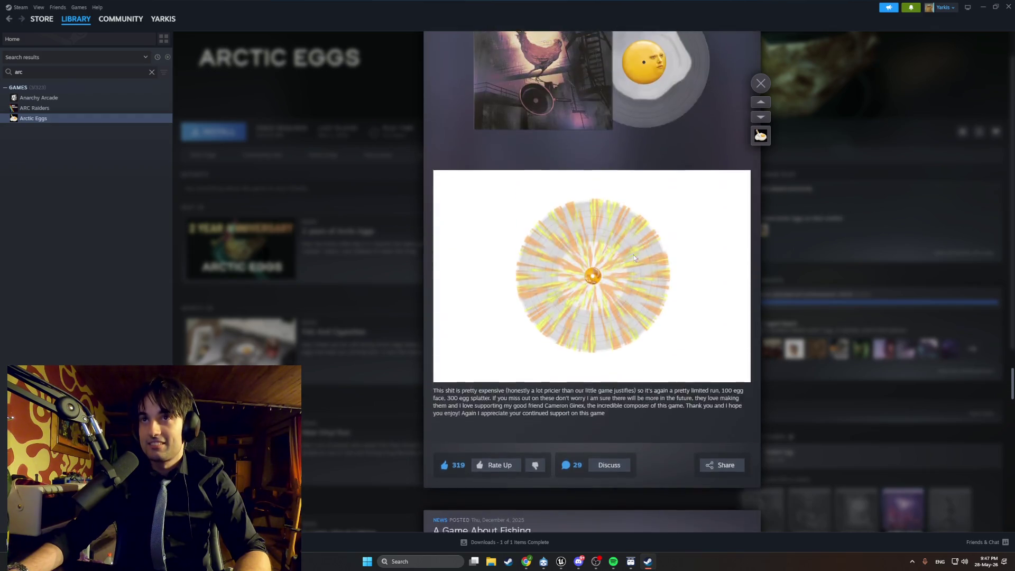
scroll(523, 251, up, 10)
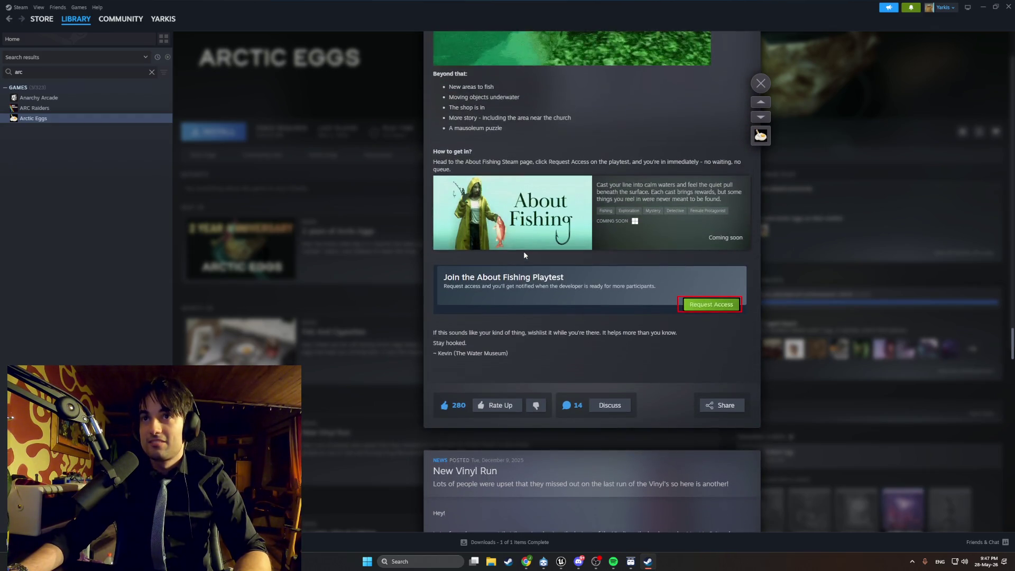
scroll(522, 252, down, 8)
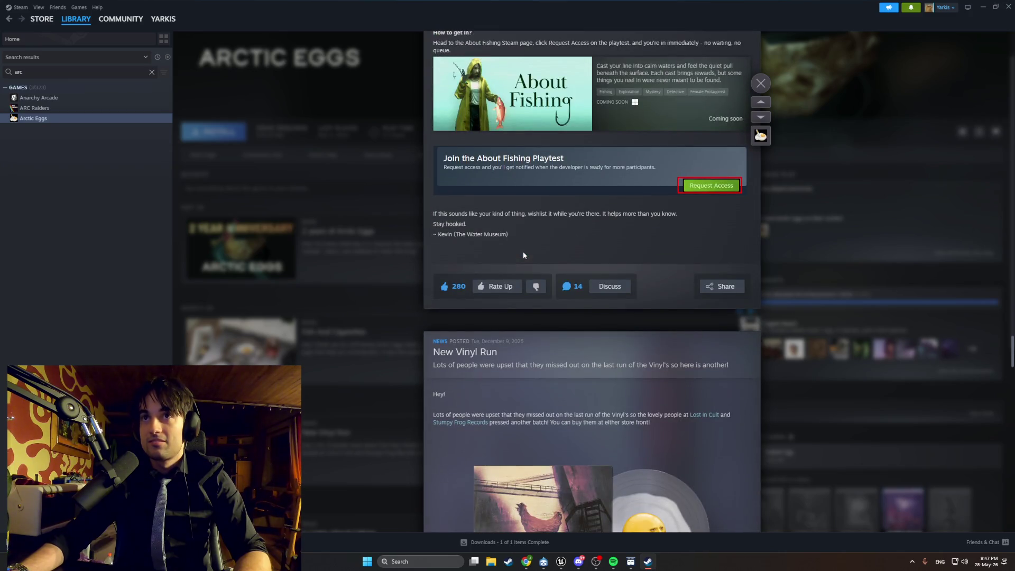
scroll(522, 252, down, 1)
scroll(522, 251, up, 7)
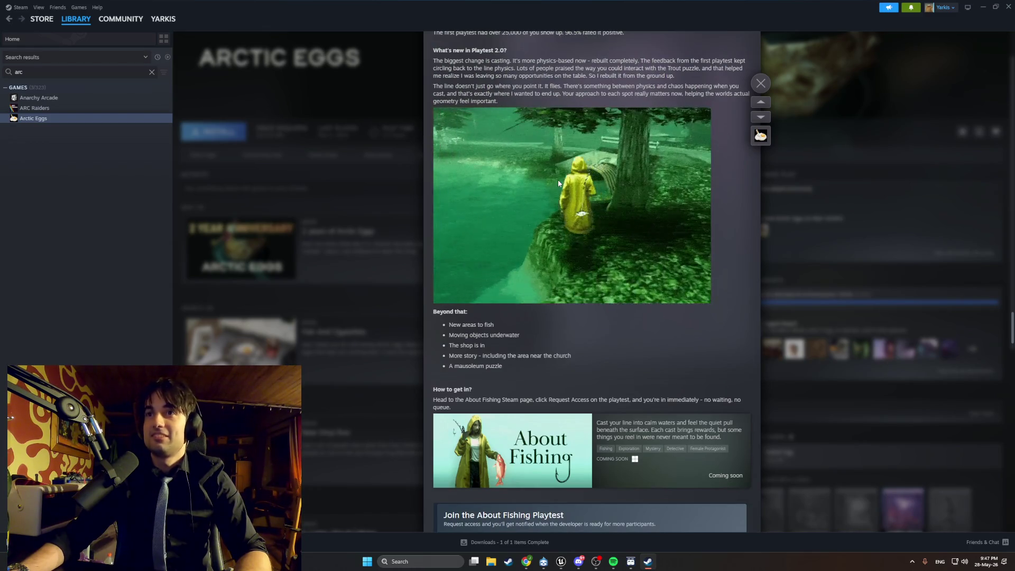
scroll(558, 181, up, 7)
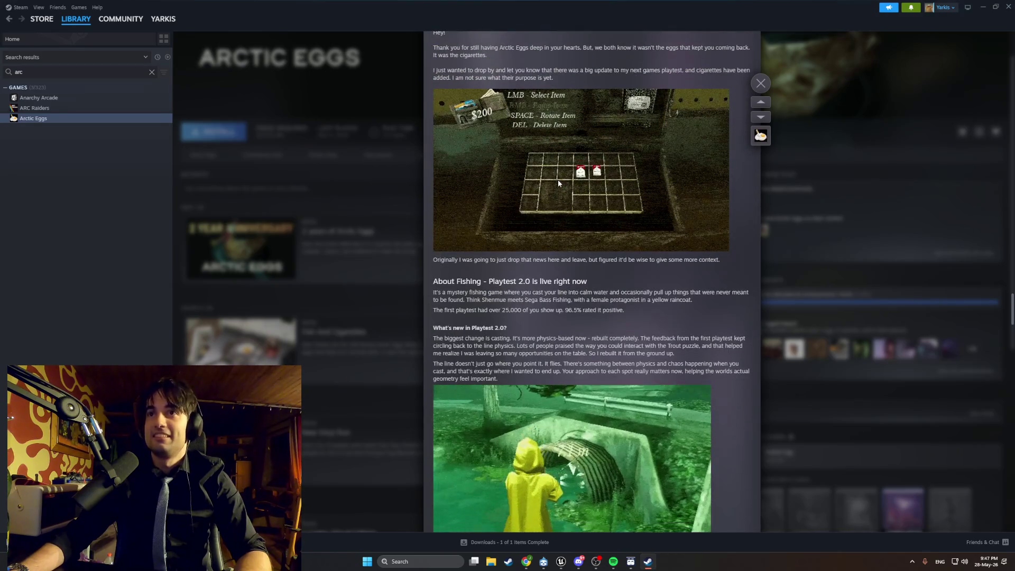
scroll(557, 179, up, 1)
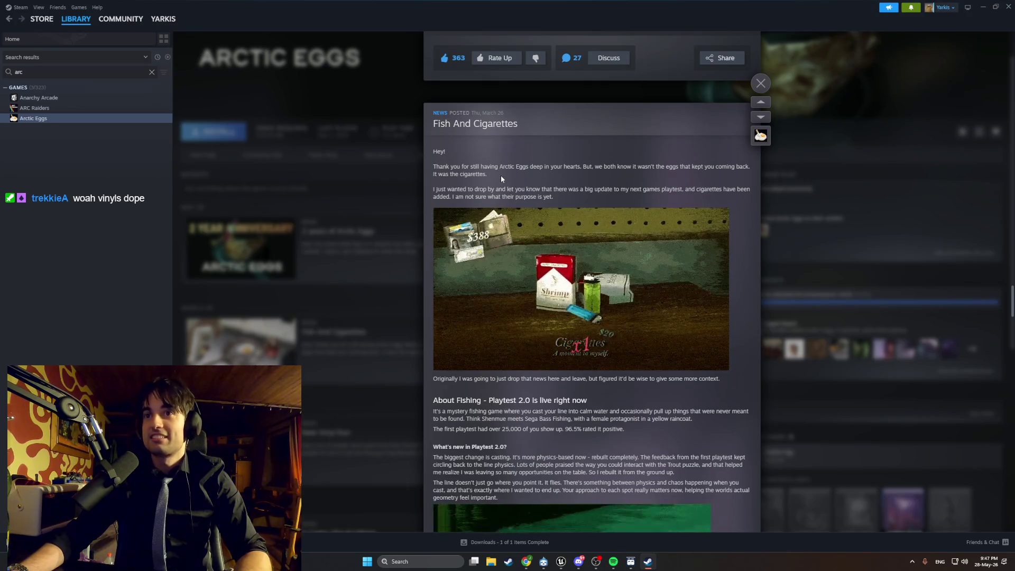
scroll(501, 178, down, 2)
scroll(501, 179, down, 9)
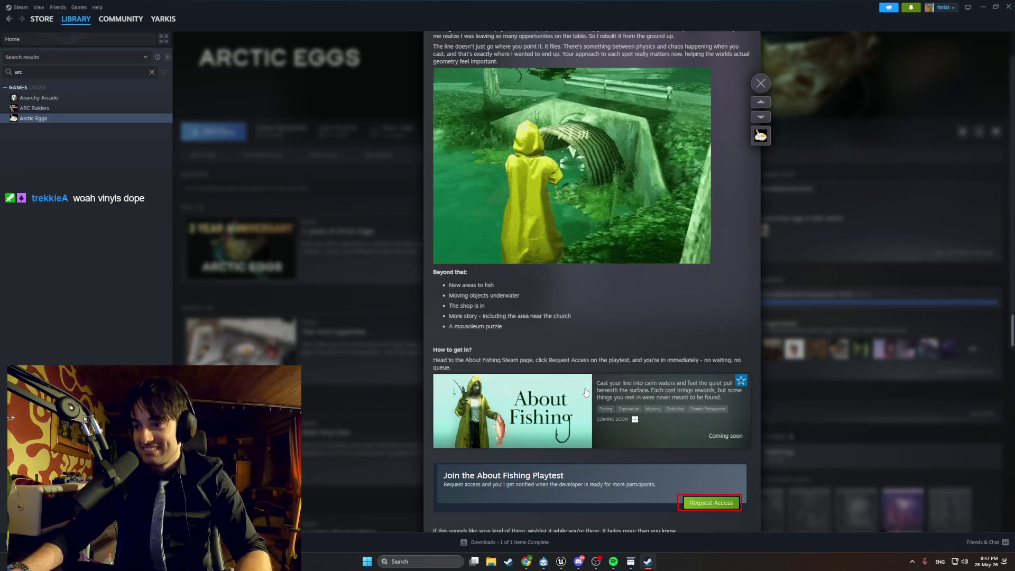
scroll(585, 392, down, 15)
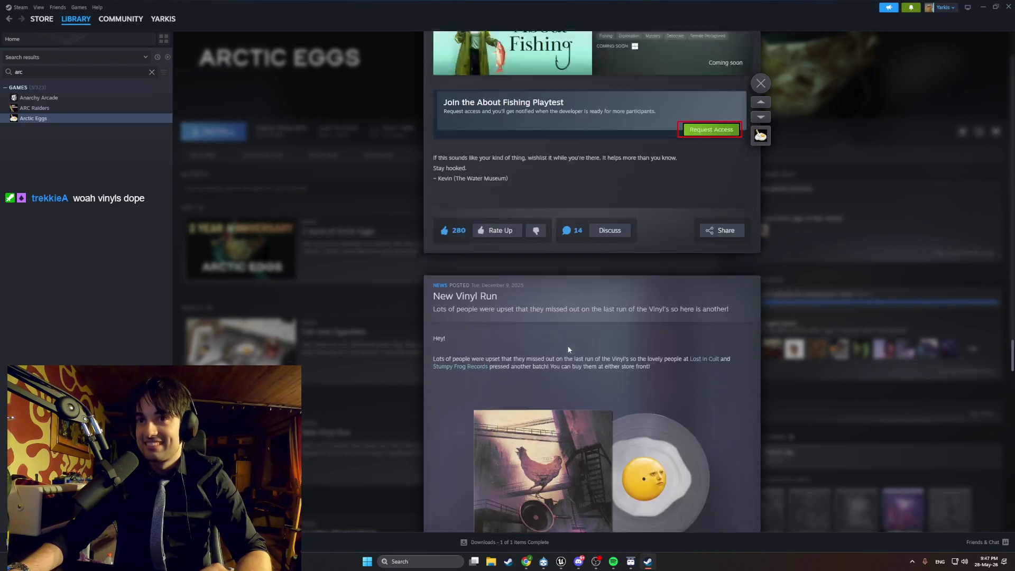
scroll(642, 259, down, 6)
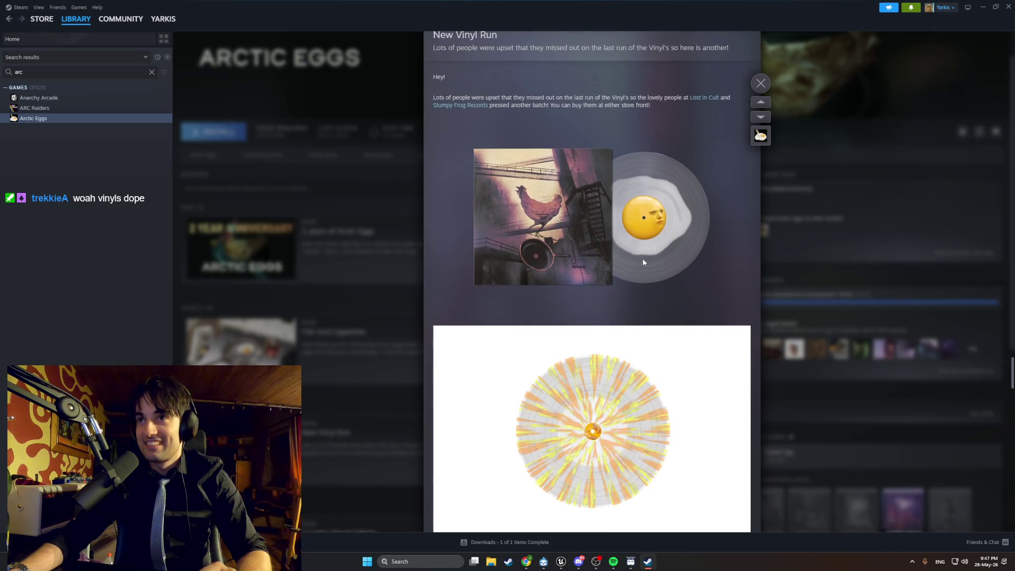
scroll(542, 297, up, 7)
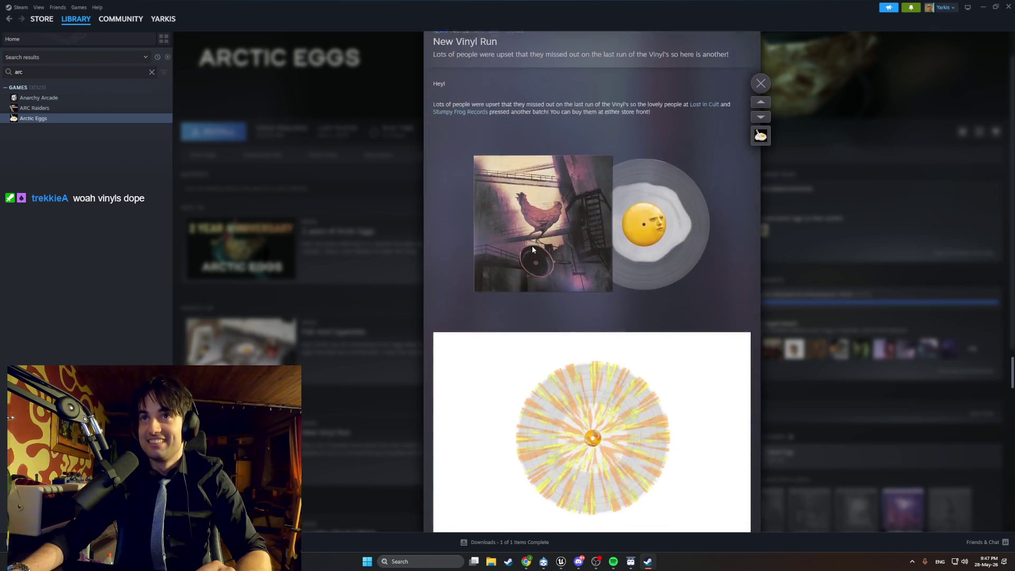
click(457, 185)
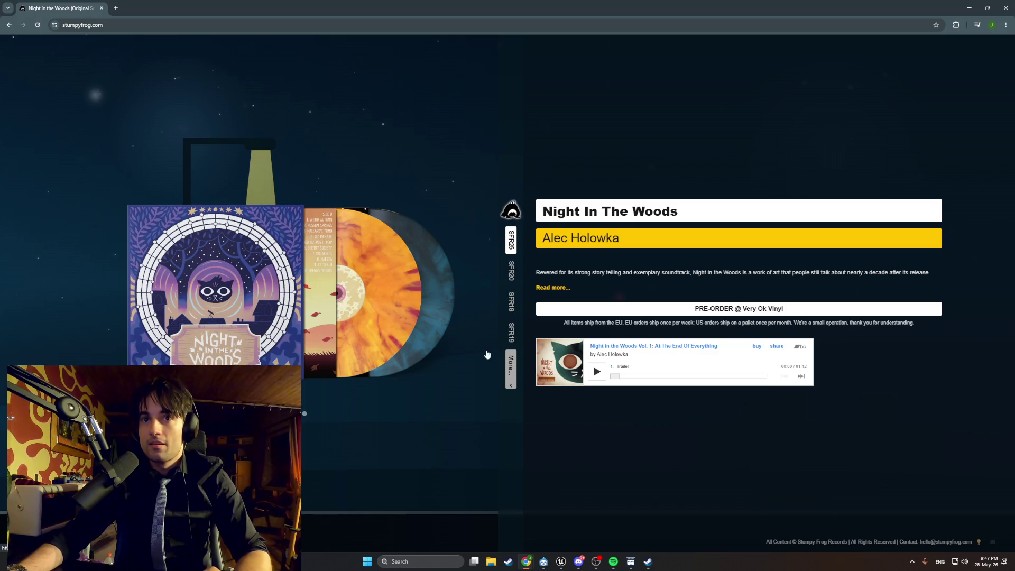
Browse the Night In The Woods, Tiny Glade, FlyKnight, E.Y.E., Tunic and A Short Hike vinyl pages, then close Chrome.
click(402, 296)
click(515, 279)
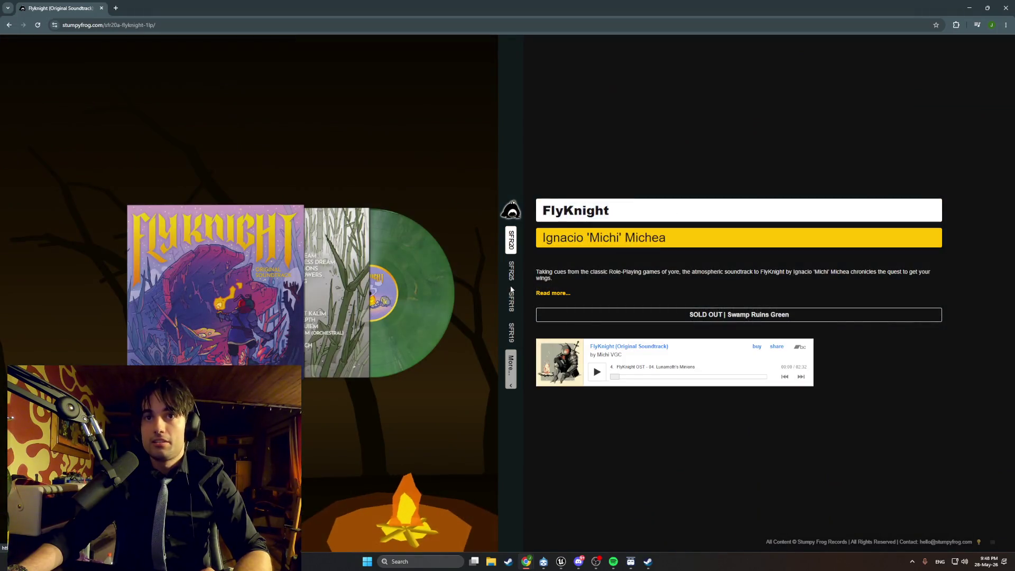
click(508, 309)
click(508, 316)
click(513, 341)
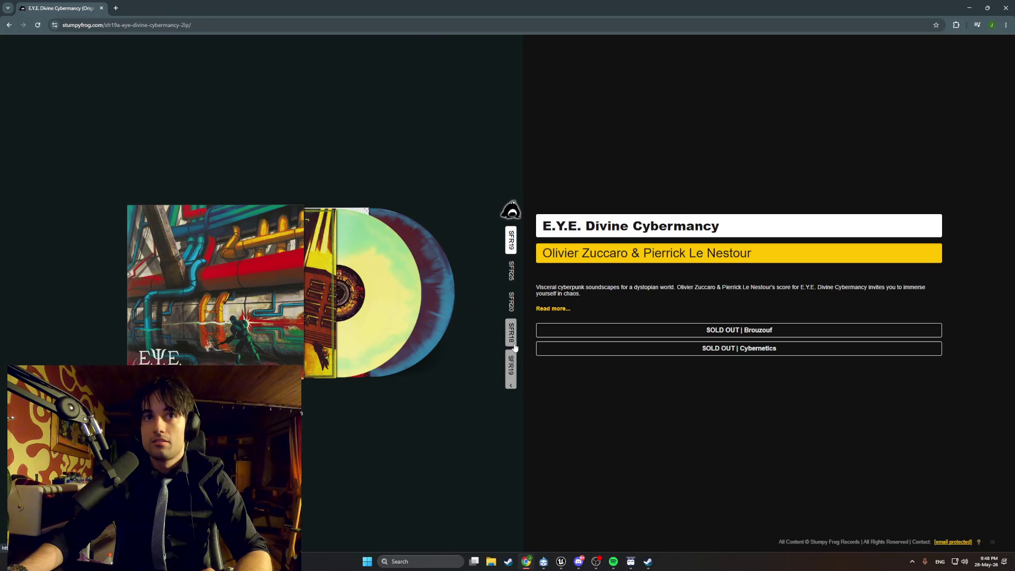
click(517, 332)
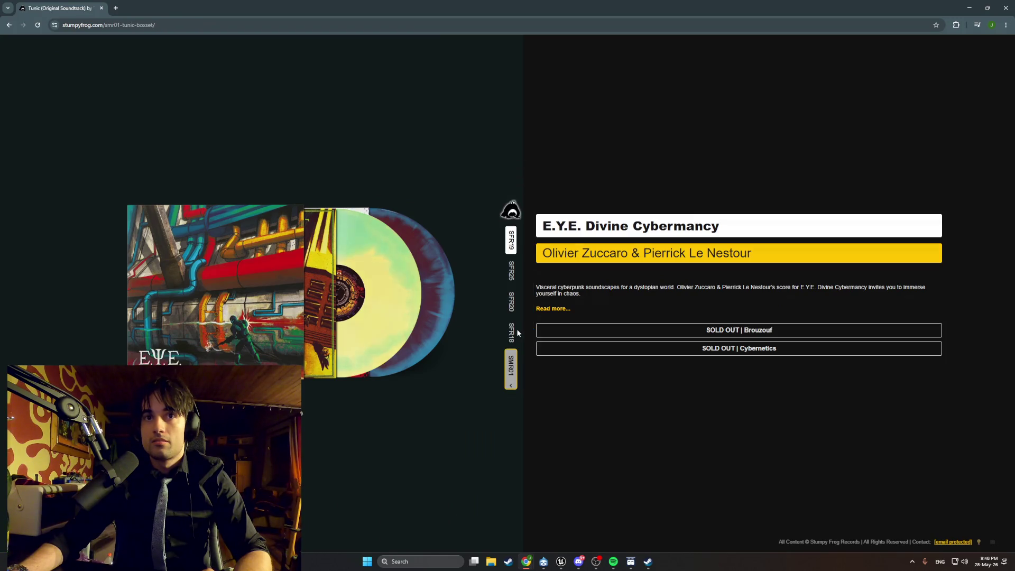
click(511, 370)
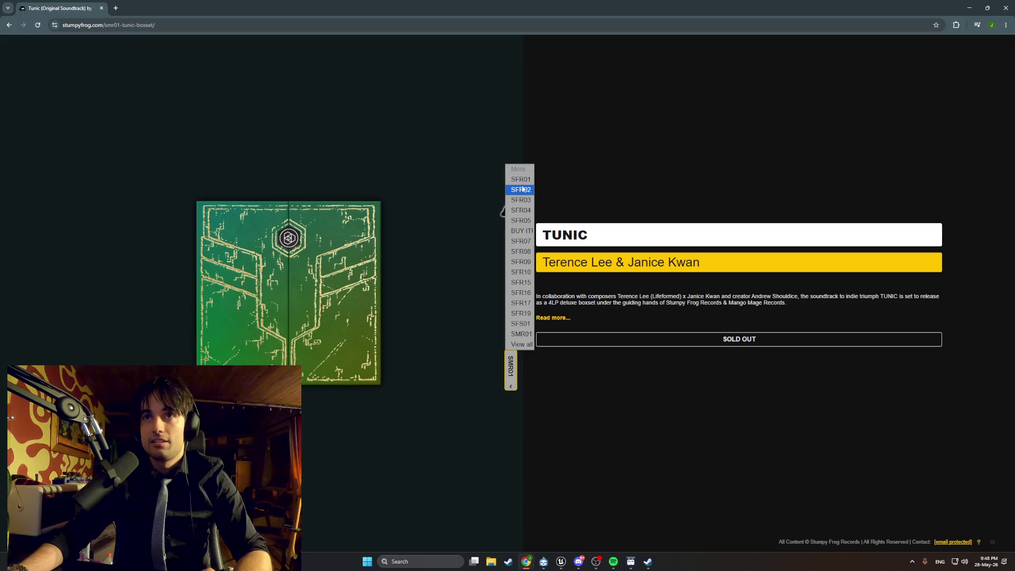
click(522, 189)
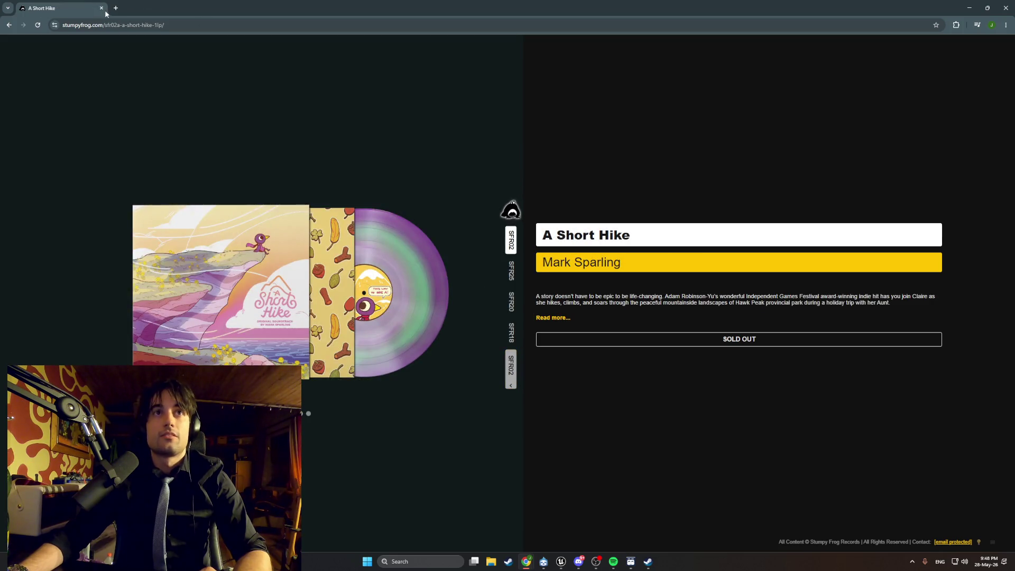
click(101, 8)
Close the New Vinyl Run post, search the library for 'da', and open DayZ.
mouse_move(102, 21)
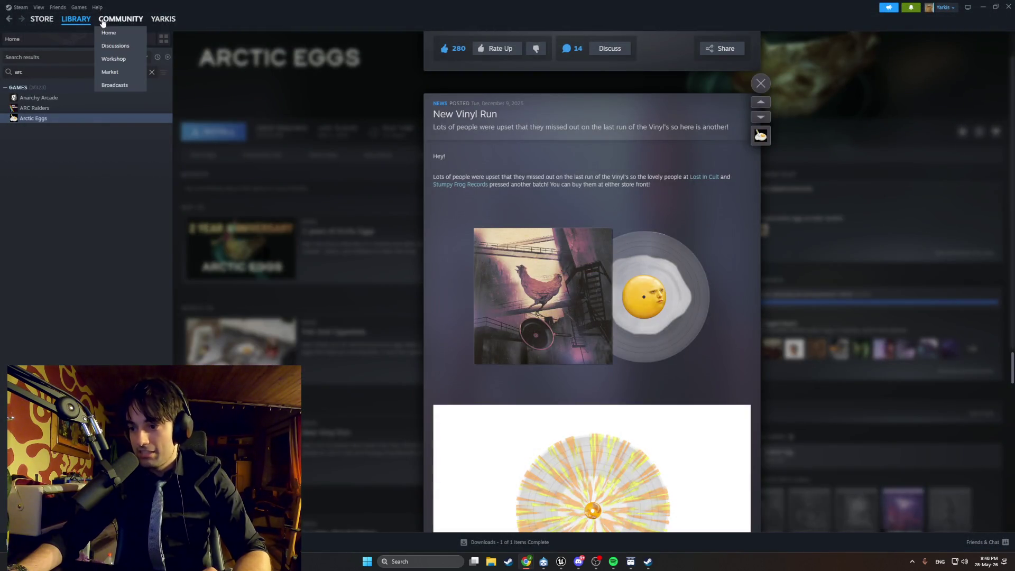
click(761, 83)
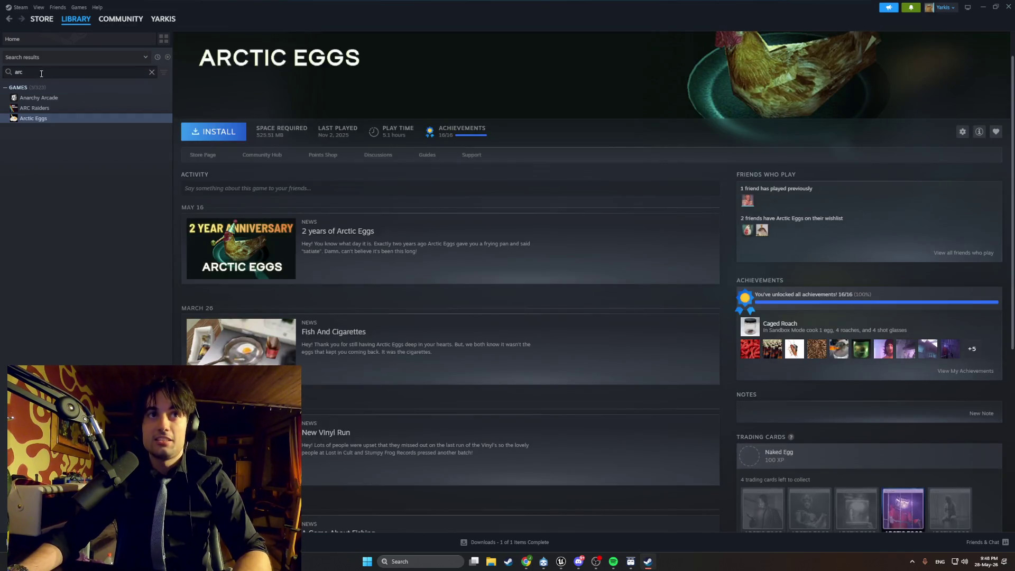
key(BackSpace)
key(BackSpace)
key(BackSpace)
text(da)
click(63, 170)
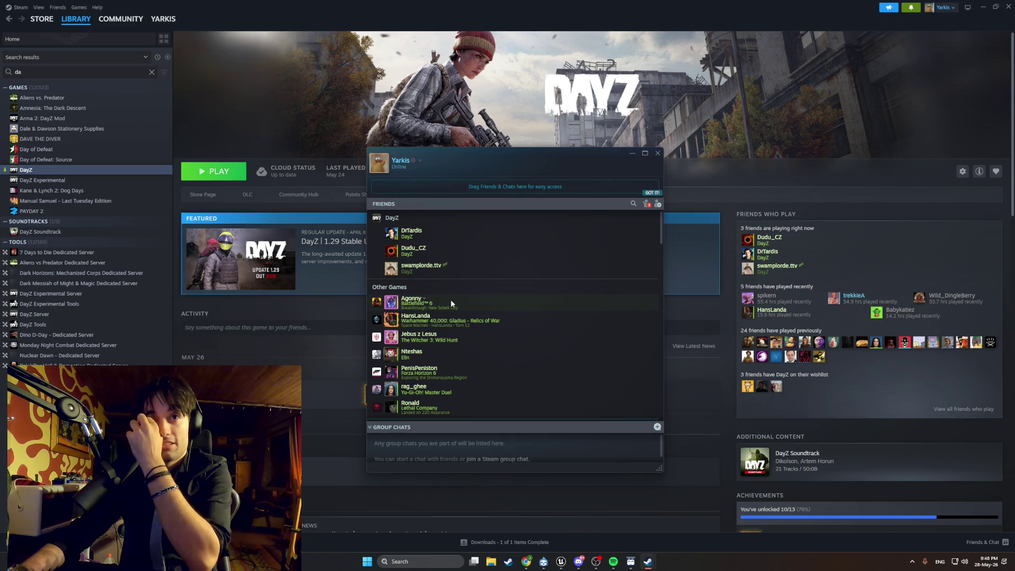
Scroll down the DayZ page and close the Friends & Chat window.
scroll(458, 334, down, 2)
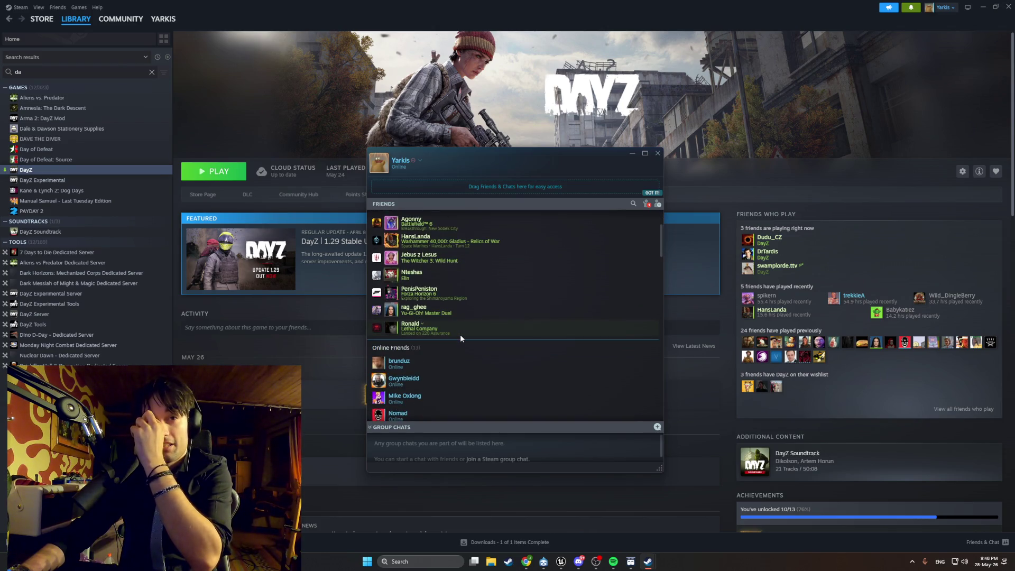
scroll(460, 334, down, 1)
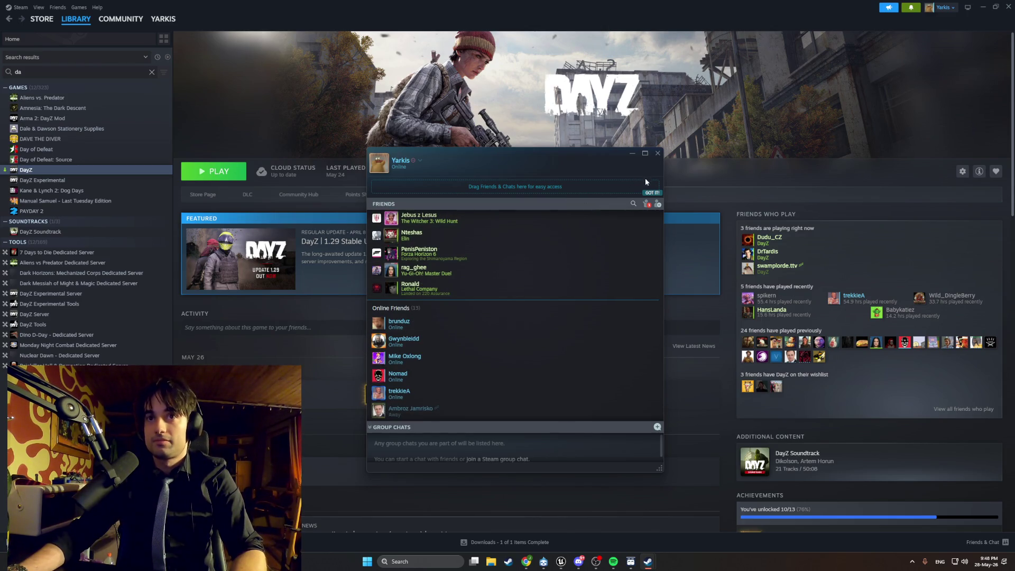
click(658, 153)
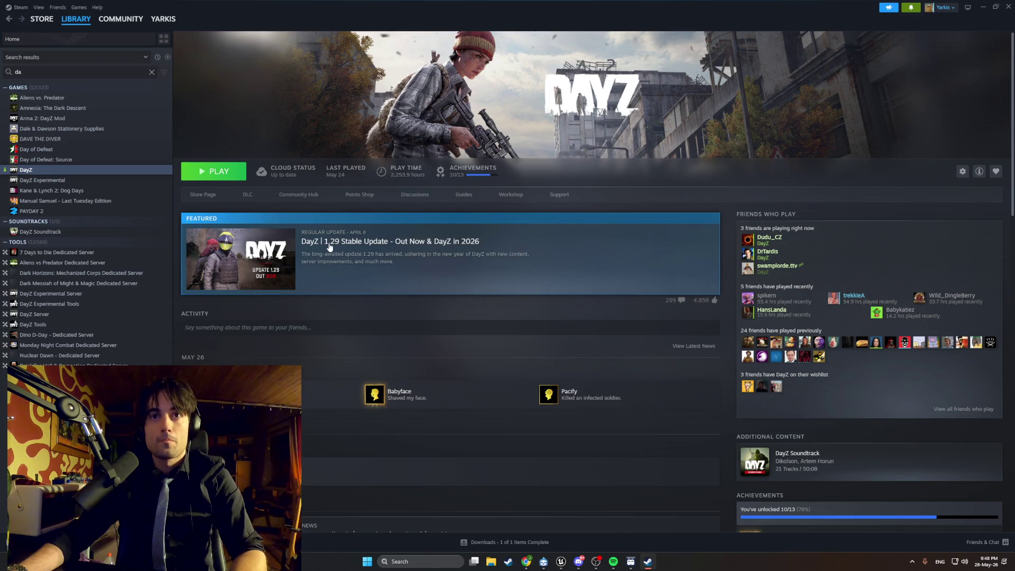
scroll(361, 268, down, 3)
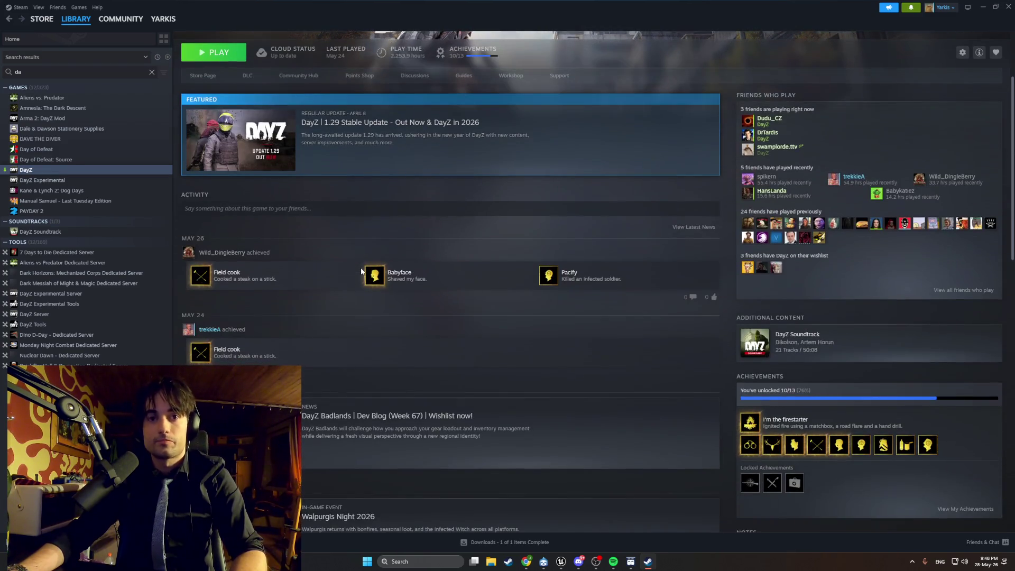
scroll(360, 269, down, 1)
Read the DayZ Badlands Dev Blog (Week 67), close it, and clear the library search.
click(518, 375)
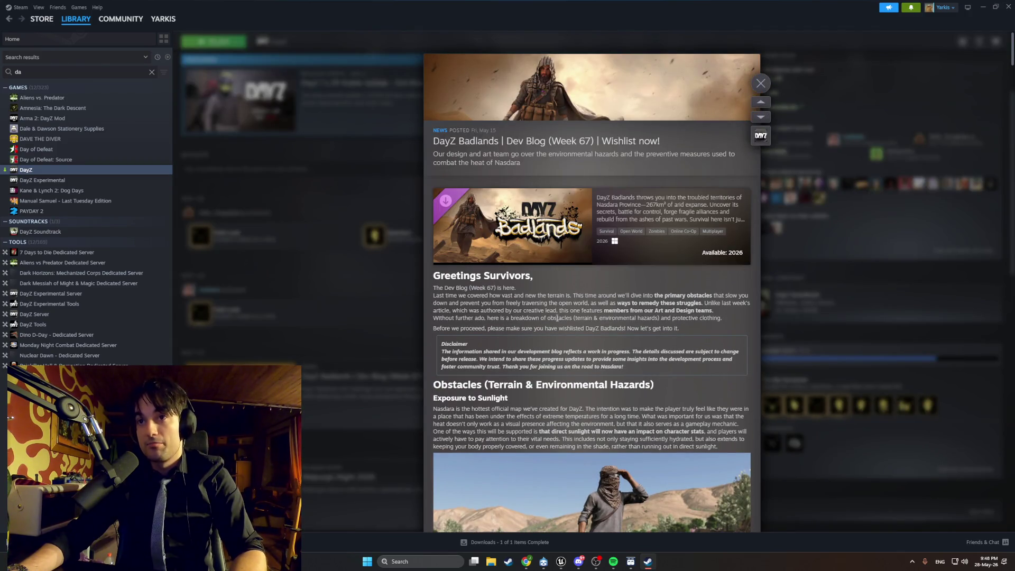
mouse_move(567, 197)
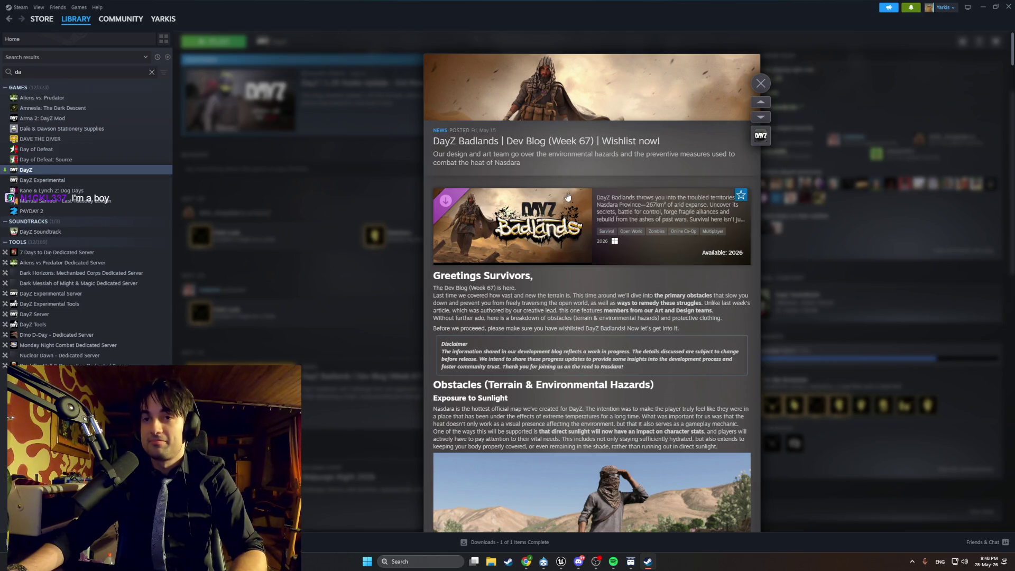
scroll(551, 250, down, 6)
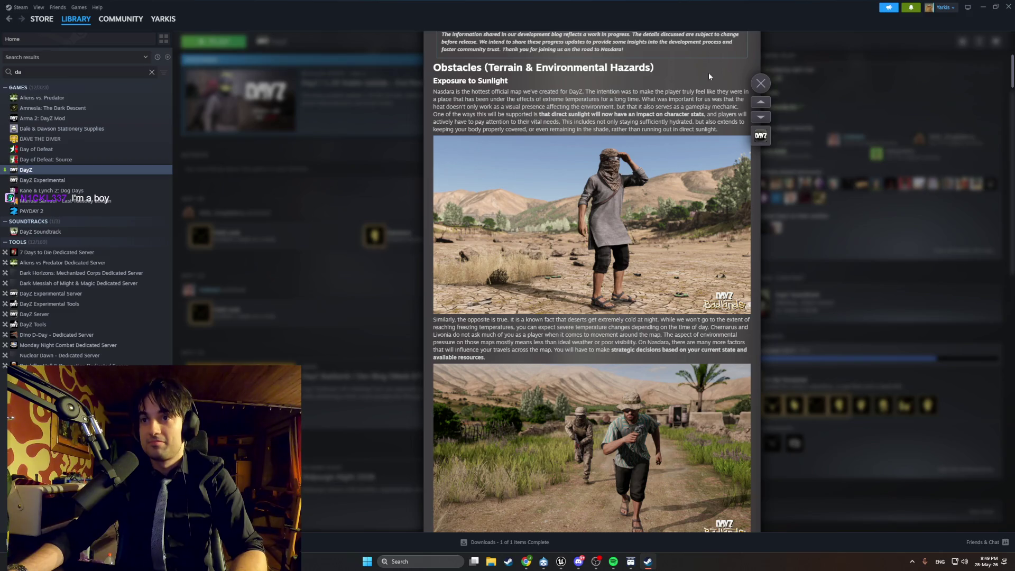
click(759, 84)
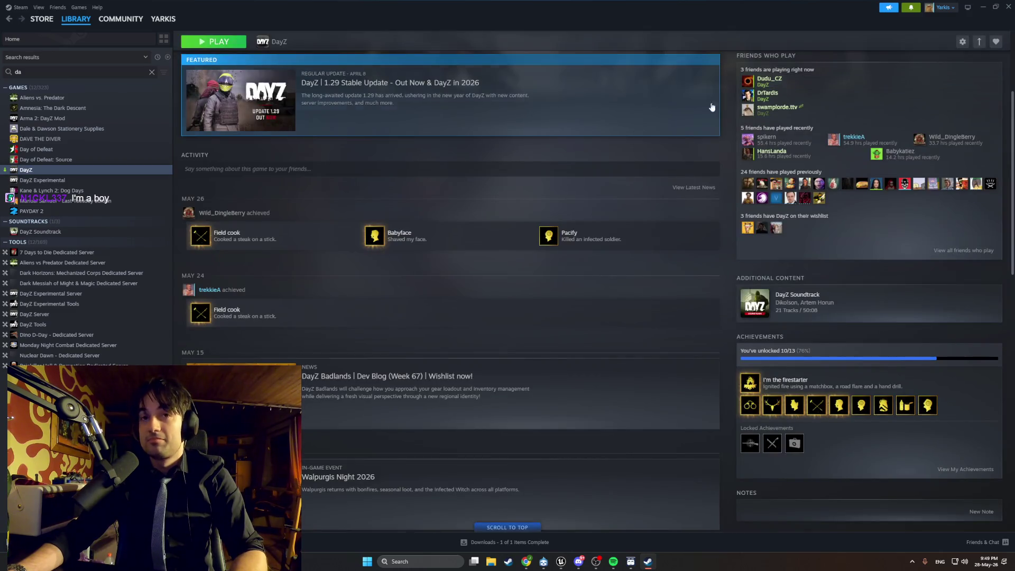
click(151, 72)
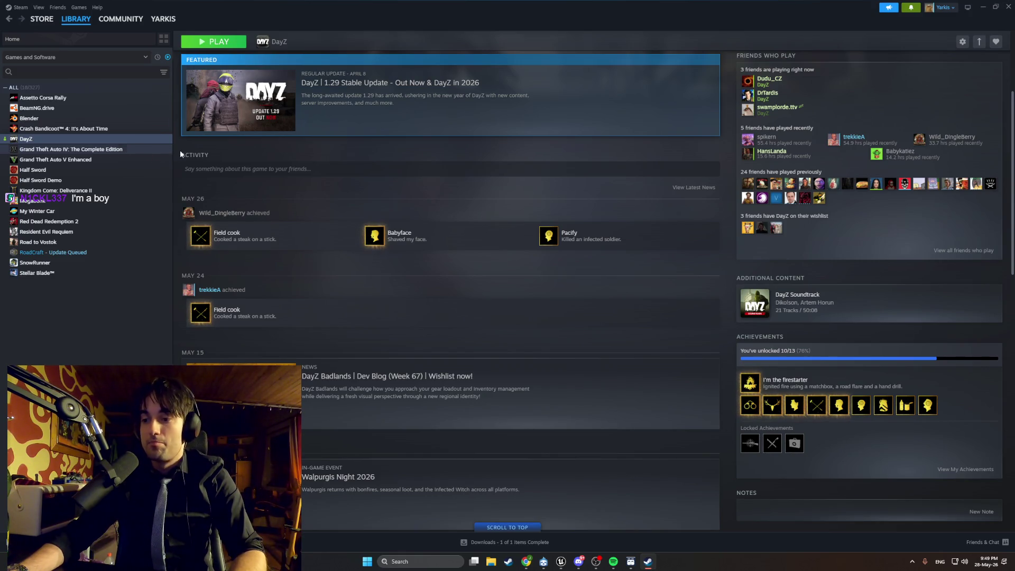
Minimise the Steam window, exposing the WBP_SongSelect On Mouse Wheel graph.
click(981, 8)
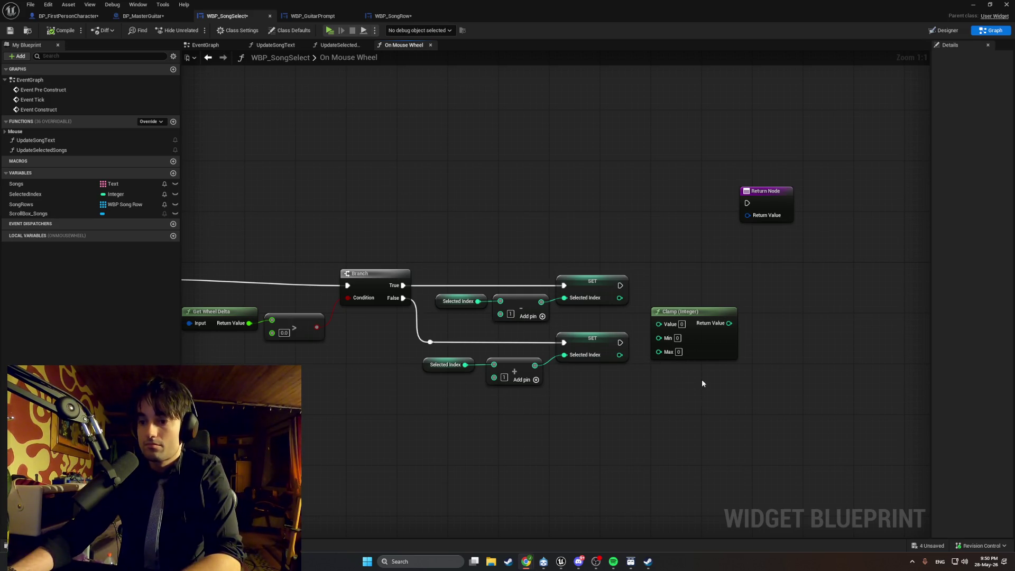
Delete the Clamp (Integer) node and place a new Branch node after the upper SET Selected Index.
click(696, 322)
key(Delete)
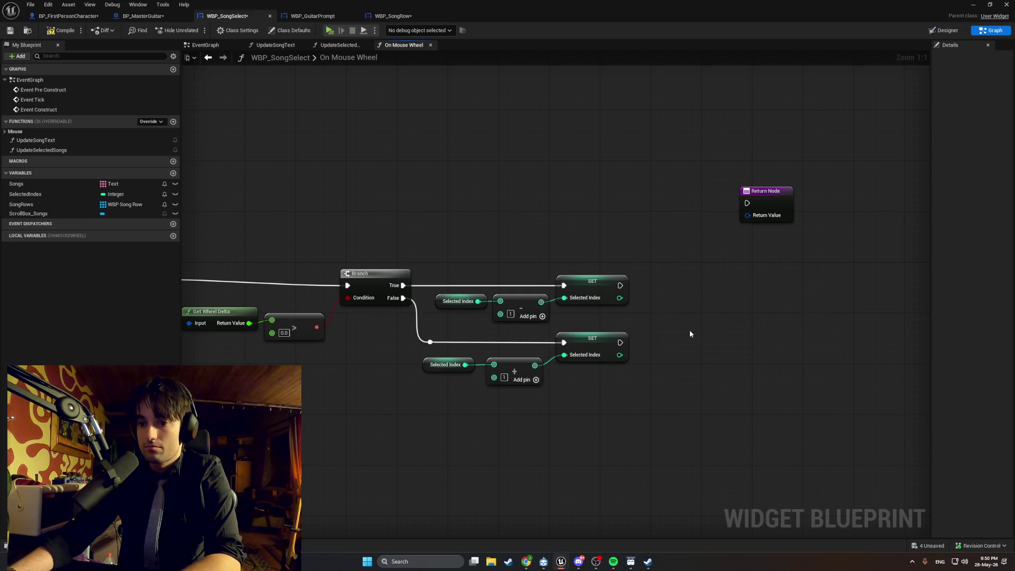
drag(689, 331, 647, 341)
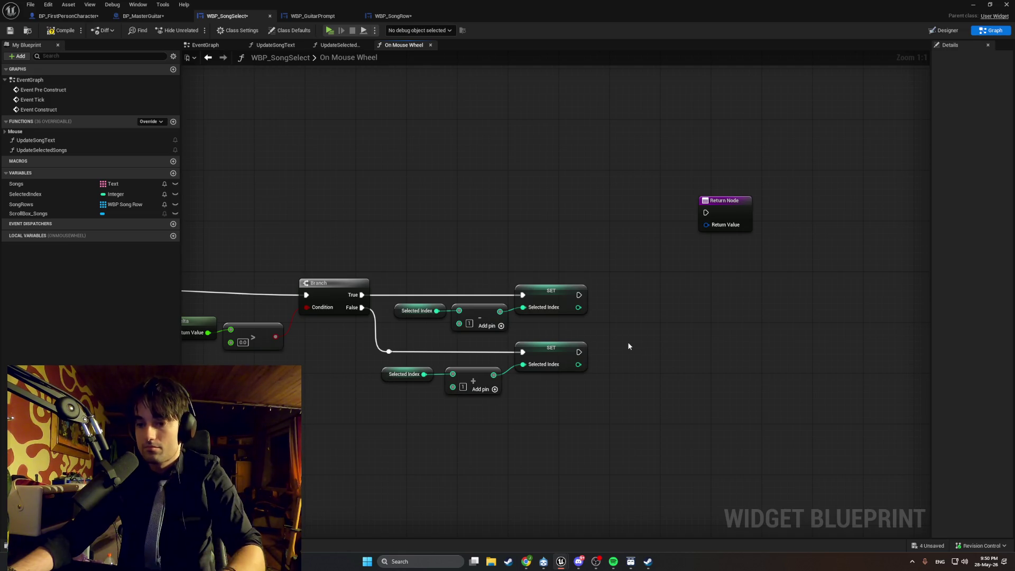
mouse_move(628, 346)
mouse_down()
mouse_move(574, 355)
mouse_move(576, 316)
mouse_move(544, 317)
mouse_move(576, 326)
mouse_move(608, 307)
mouse_up()
click(569, 343)
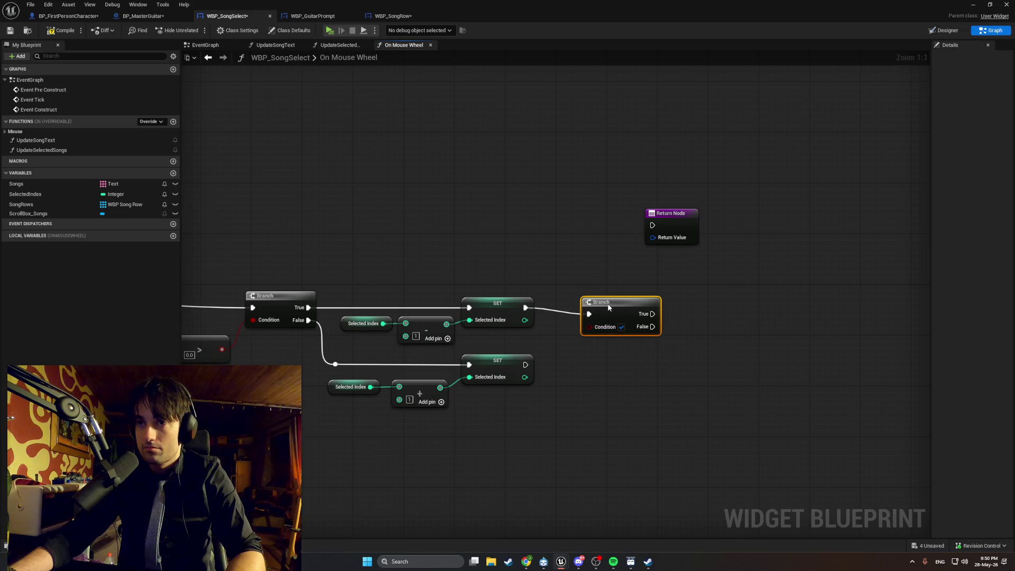
click(594, 365)
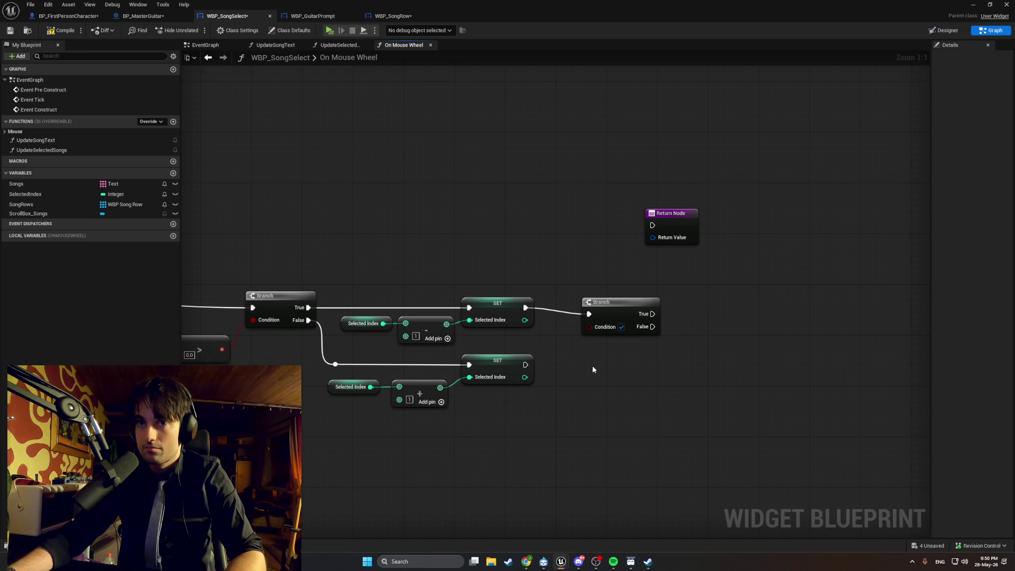
drag(611, 313, 641, 305)
click(544, 325)
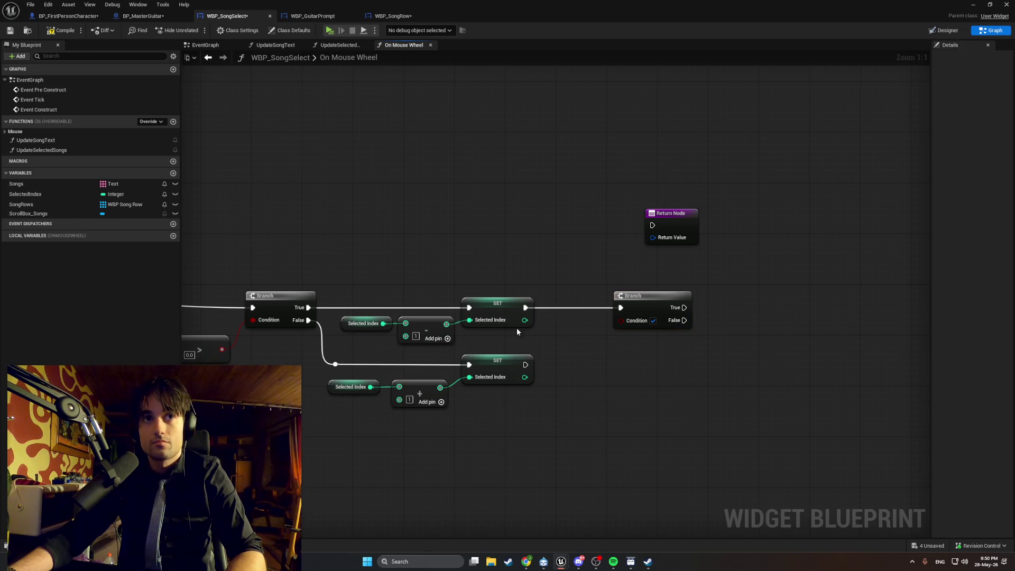
Add a Less (<) node fed by a Selected Index getter and wire it into the Branch Condition.
right_click(597, 363)
text(>)
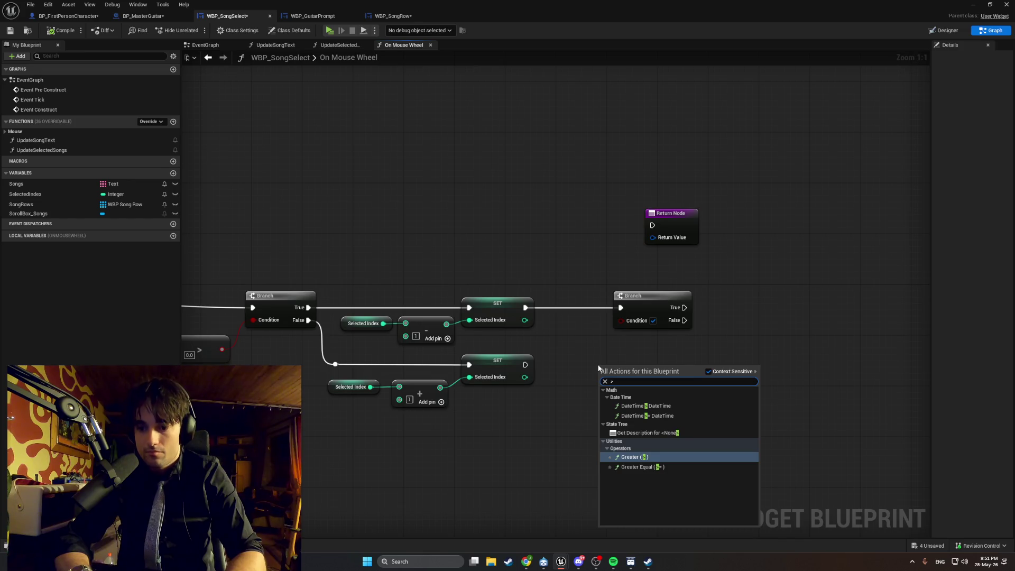
key(BackSpace)
text(<)
key(Return)
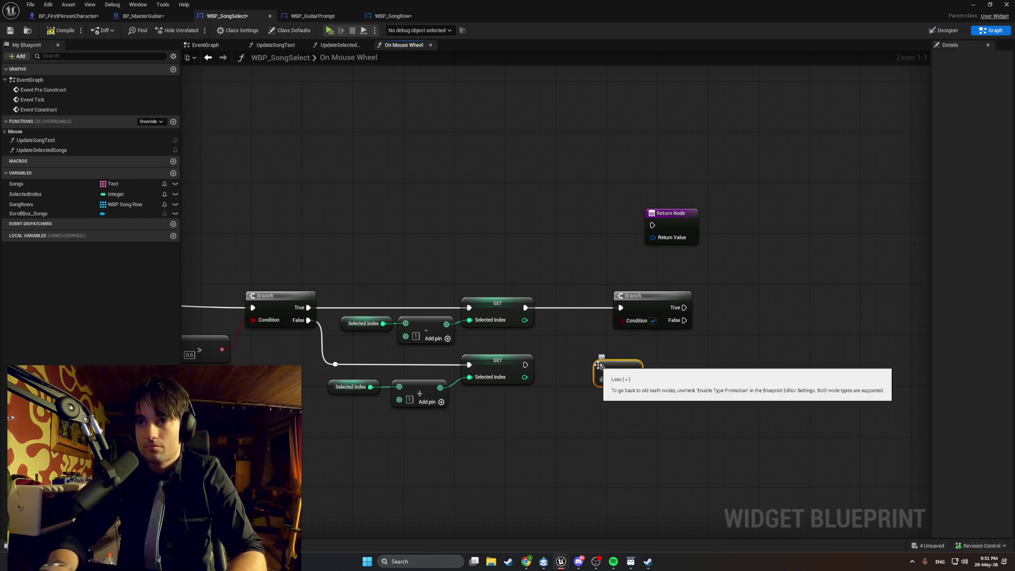
drag(599, 364, 606, 345)
mouse_move(32, 194)
mouse_down()
mouse_move(562, 352)
mouse_move(607, 350)
mouse_move(620, 320)
mouse_up()
click(564, 355)
click(684, 370)
Arrange the Branch, < node and Selected Index getter neatly side by side.
drag(663, 374, 537, 335)
drag(742, 406, 596, 300)
mouse_move(616, 354)
mouse_down()
mouse_move(692, 354)
mouse_move(640, 329)
mouse_move(647, 323)
mouse_up()
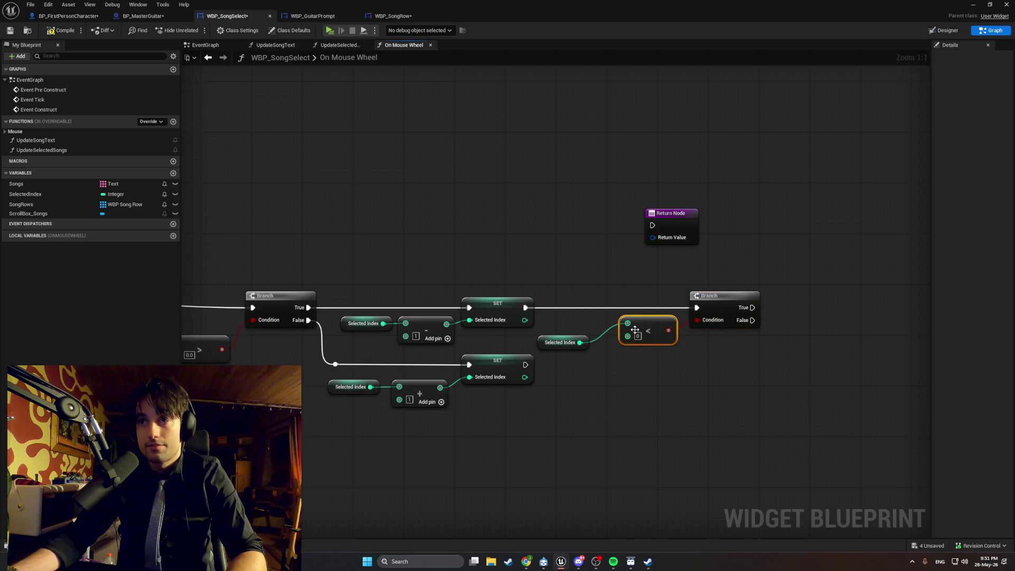
drag(540, 345, 559, 326)
click(586, 387)
drag(585, 387, 530, 375)
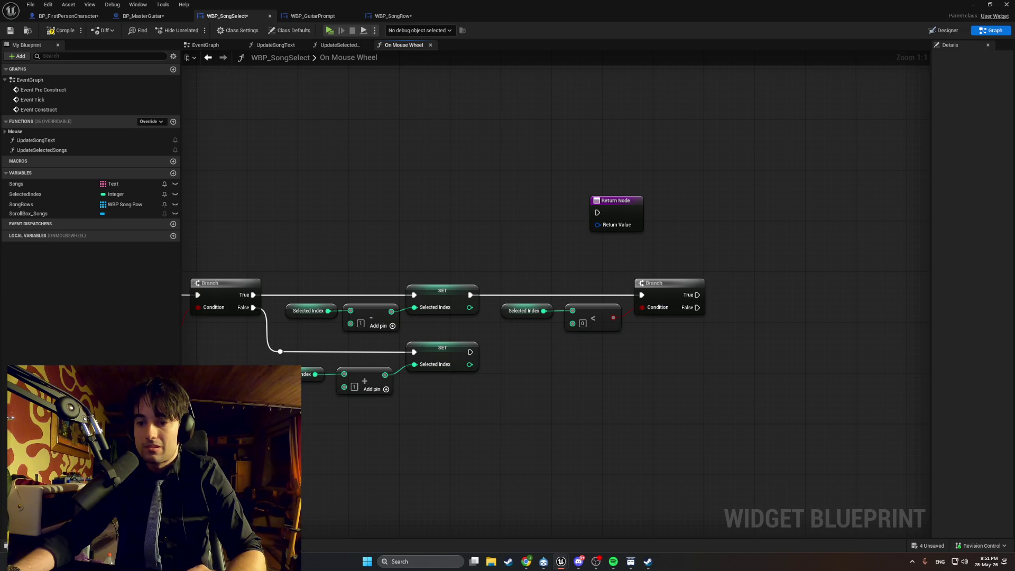
Add a SET Selected Index node on the second Branch's True output, resetting it to 0.
drag(697, 294, 742, 299)
text(return)
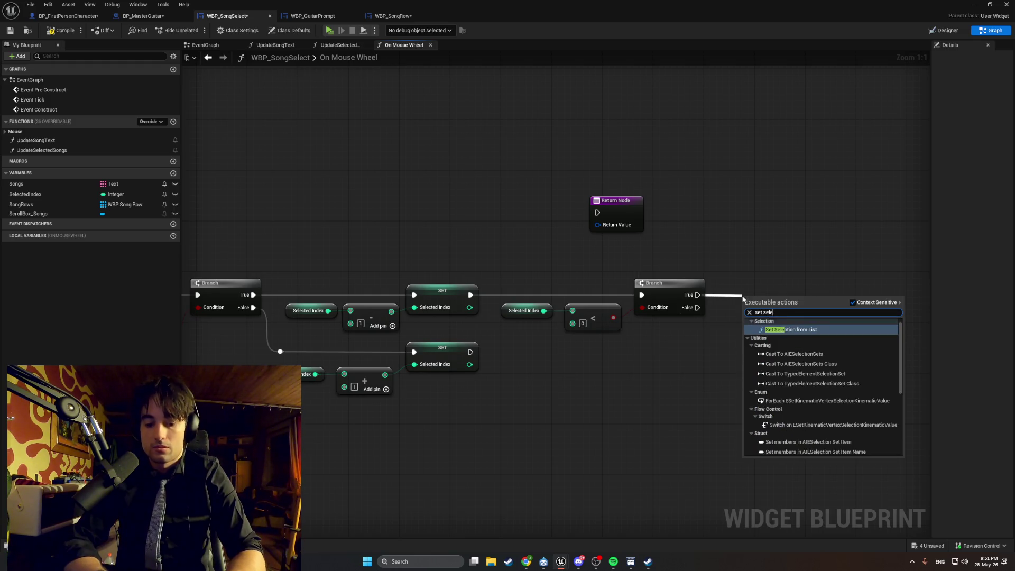
key(Escape)
click(762, 296)
drag(762, 297, 741, 288)
drag(497, 333, 536, 311)
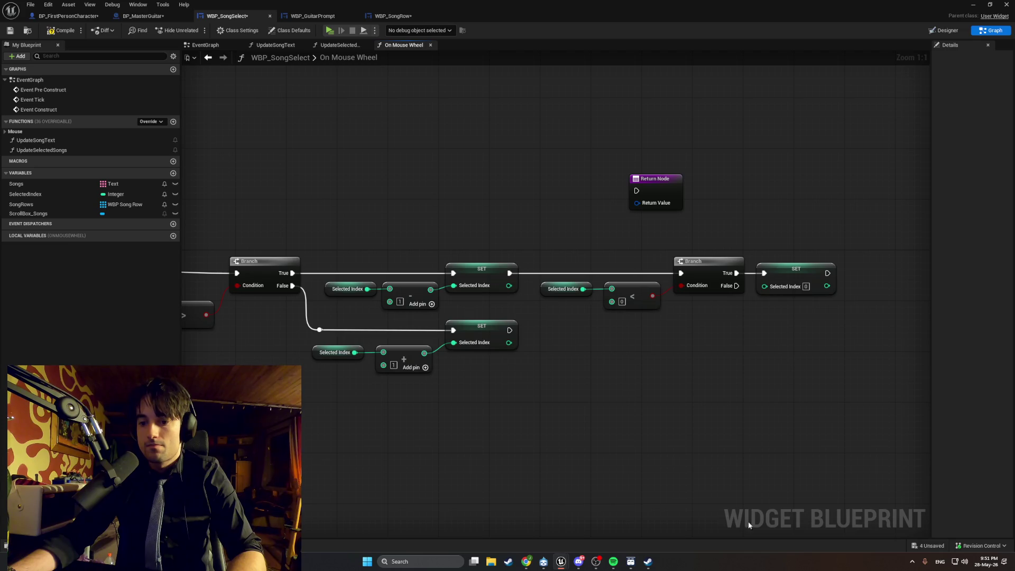
Copy and paste the Branch node and the Selected Index getter below the existing logic.
click(689, 261)
key(ctrl+c)
key(ctrl+v)
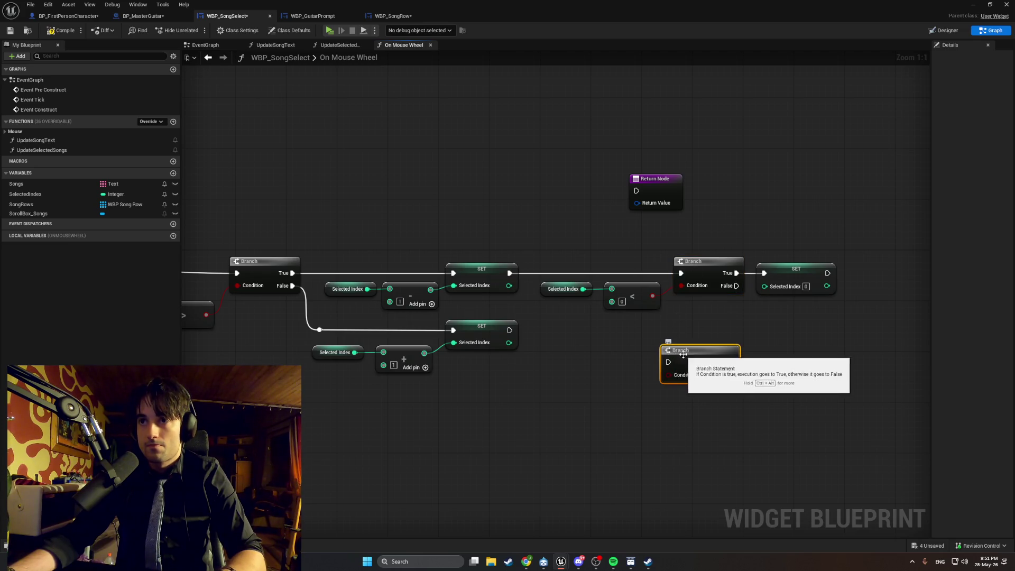
click(542, 290)
key(ctrl+c)
key(ctrl+v)
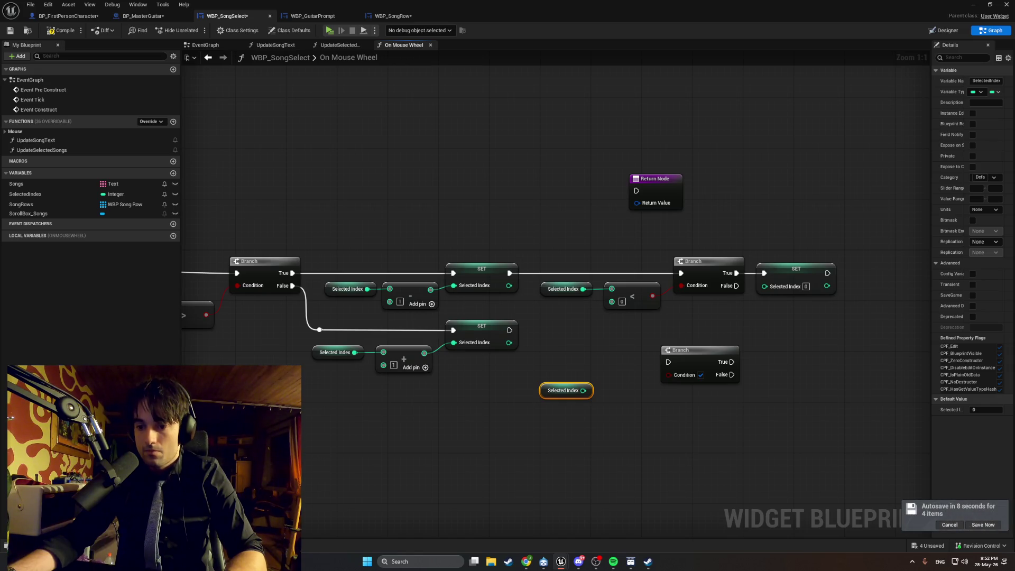
Place a Greater (>) comparison node and capture a screenshot of the screen.
click(600, 400)
right_click(599, 400)
text(>)
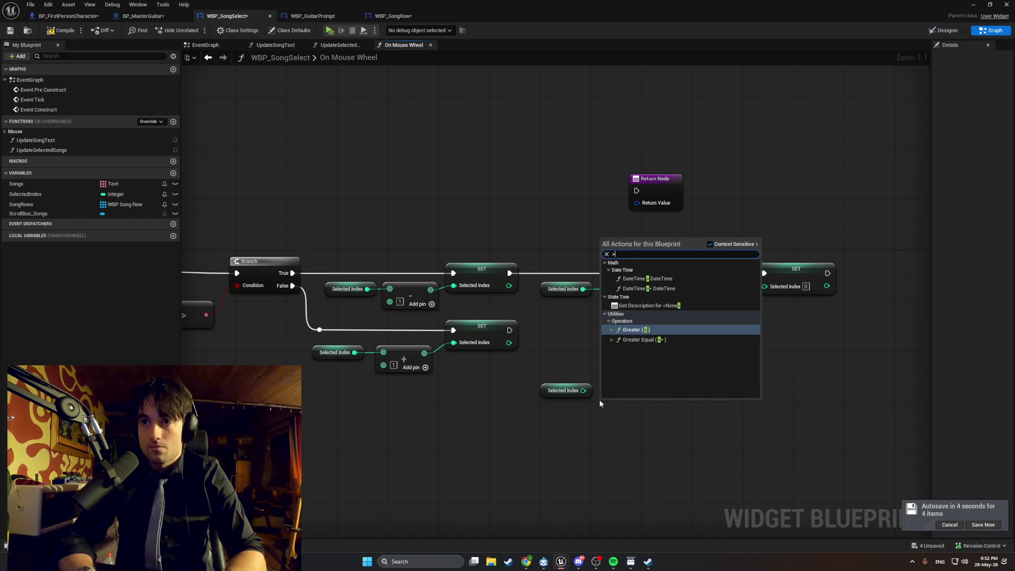
key(Return)
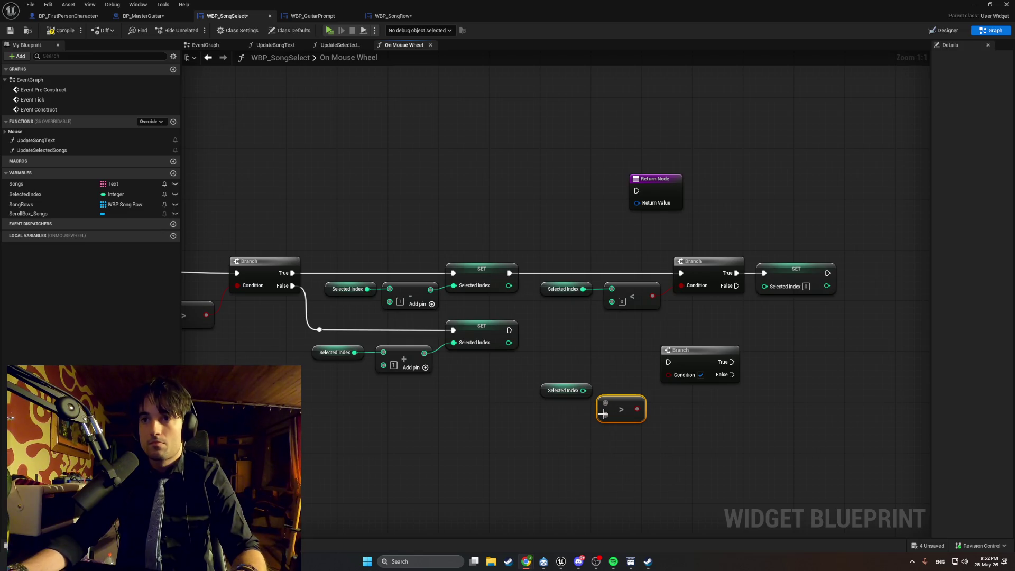
key(super+shift+s)
mouse_move(883, 455)
mouse_down()
mouse_move(815, 352)
mouse_move(197, 105)
mouse_up()
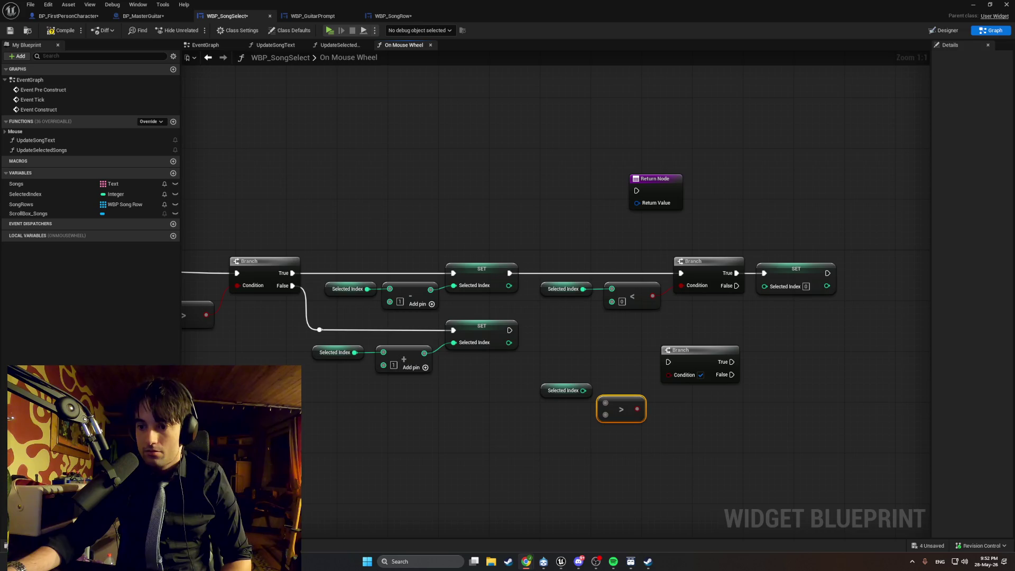
Add a Songs array getter and pull a LENGTH node from it.
mouse_move(51, 186)
mouse_down()
mouse_move(362, 337)
mouse_move(534, 405)
mouse_up()
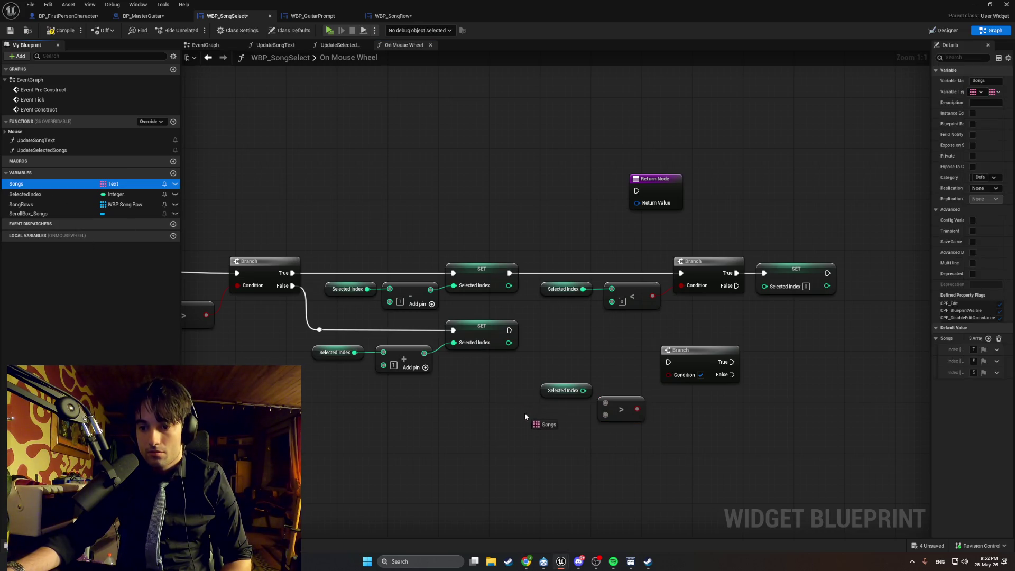
mouse_move(493, 429)
mouse_down()
mouse_move(440, 446)
mouse_move(508, 445)
mouse_up()
click(461, 463)
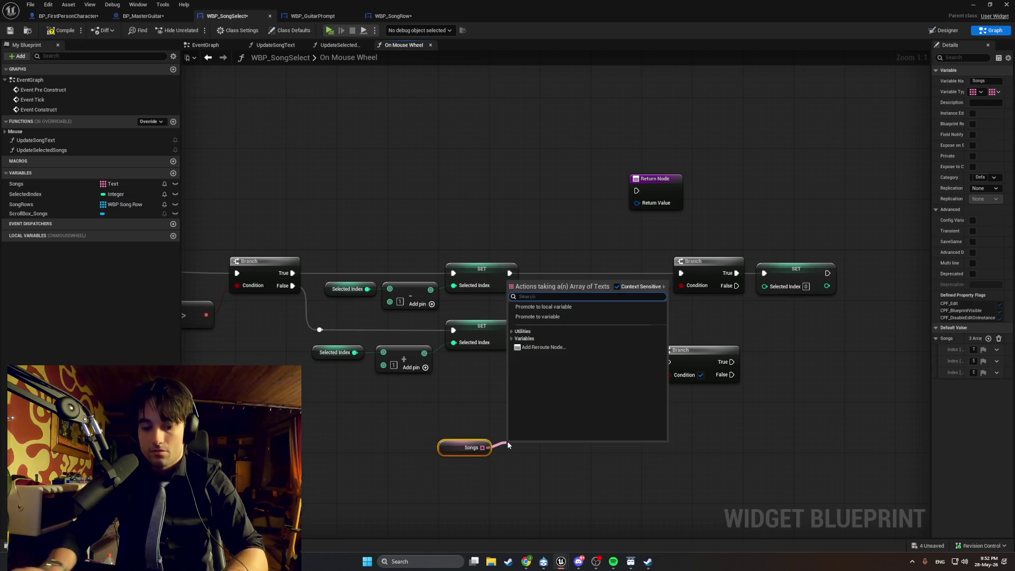
text(get max)
key(BackSpace)
key(BackSpace)
key(BackSpace)
text(max)
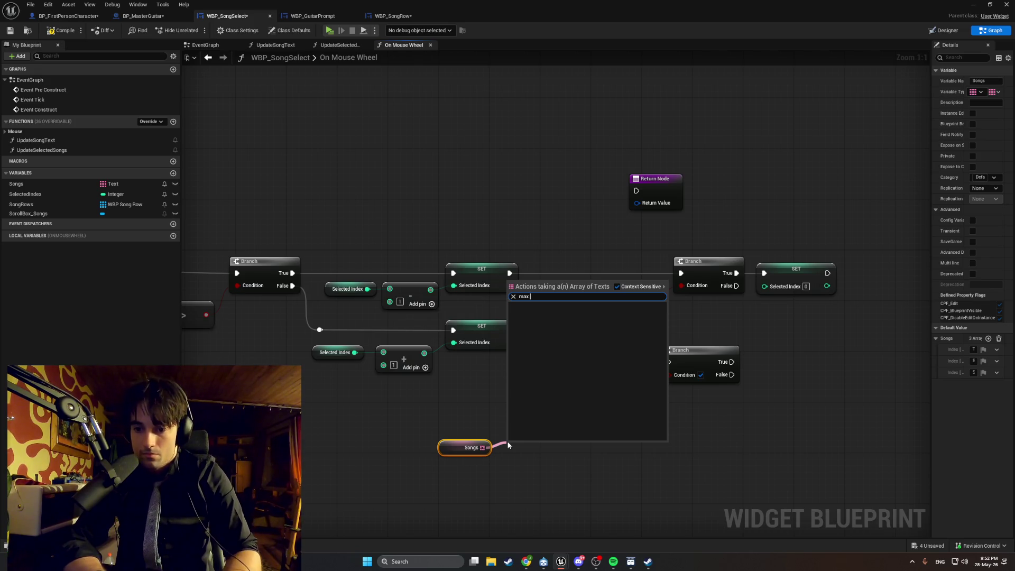
key(BackSpace)
key(BackSpace)
key(BackSpace)
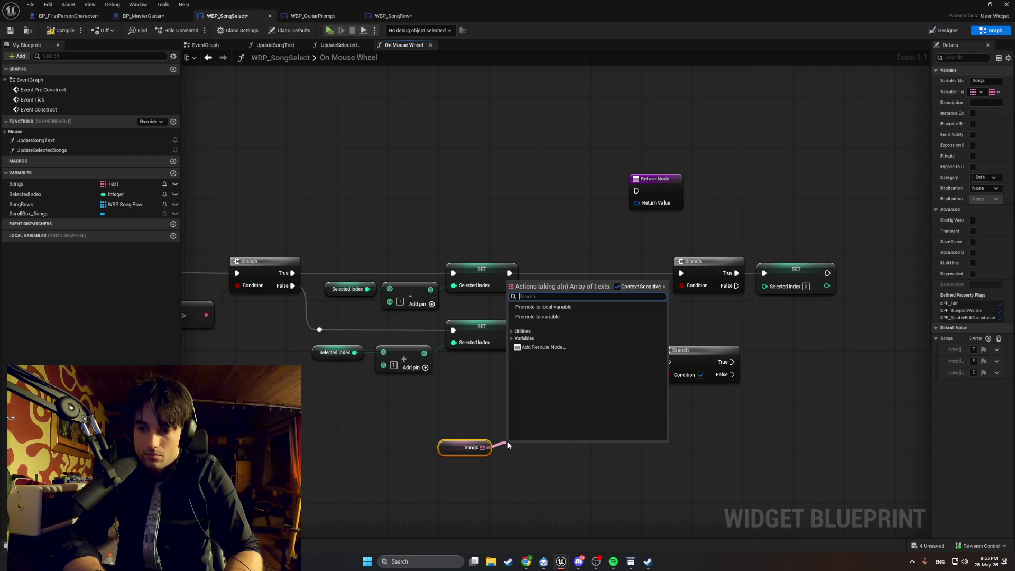
text(length)
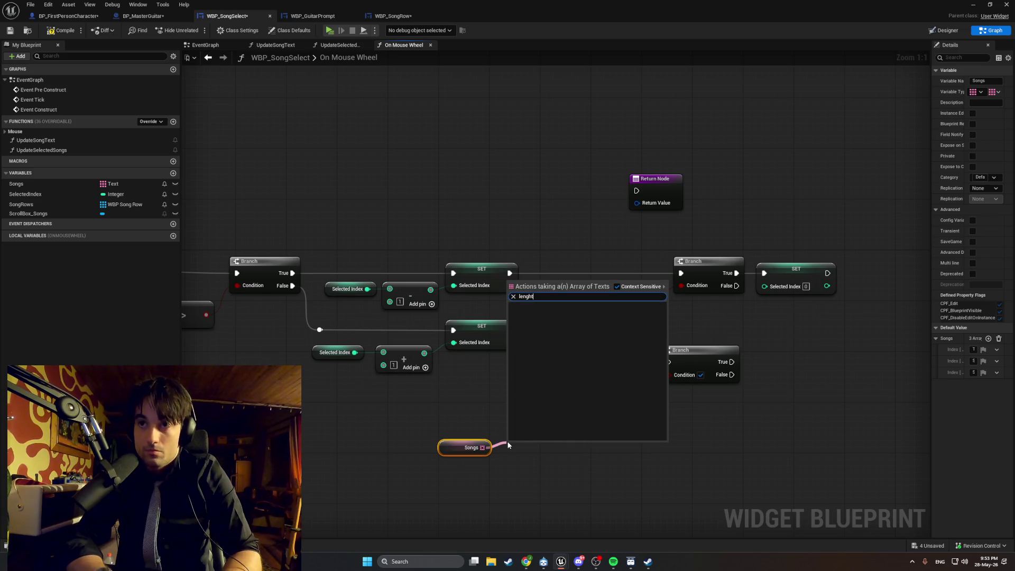
key(Return)
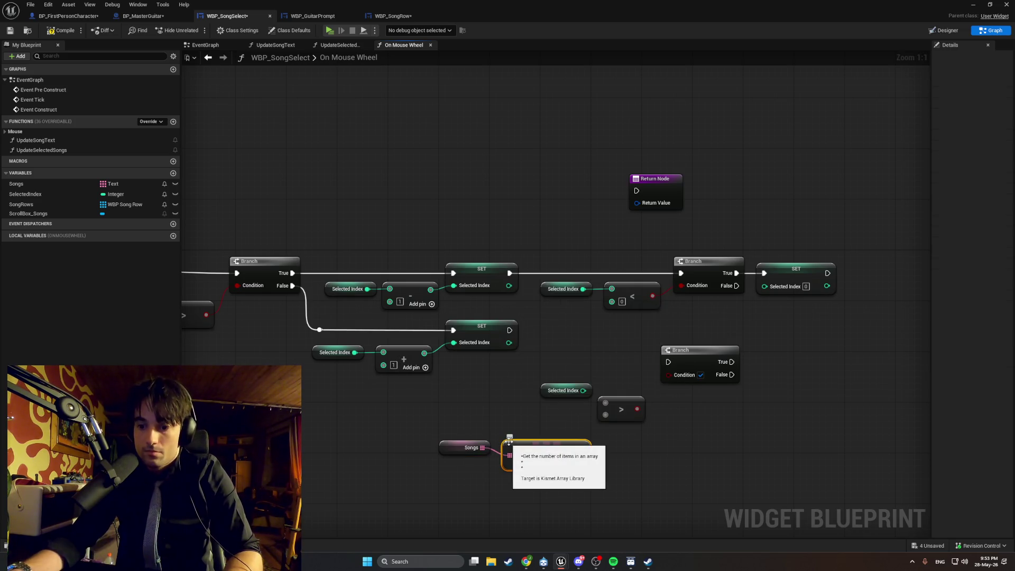
Wire Selected Index and LENGTH into the > node, link the lower SET to the Branch, and tidy up.
mouse_move(581, 455)
mouse_down()
mouse_move(606, 404)
mouse_move(669, 374)
mouse_up()
mouse_move(509, 329)
mouse_down()
mouse_move(667, 363)
mouse_move(663, 342)
mouse_up()
drag(626, 394, 632, 337)
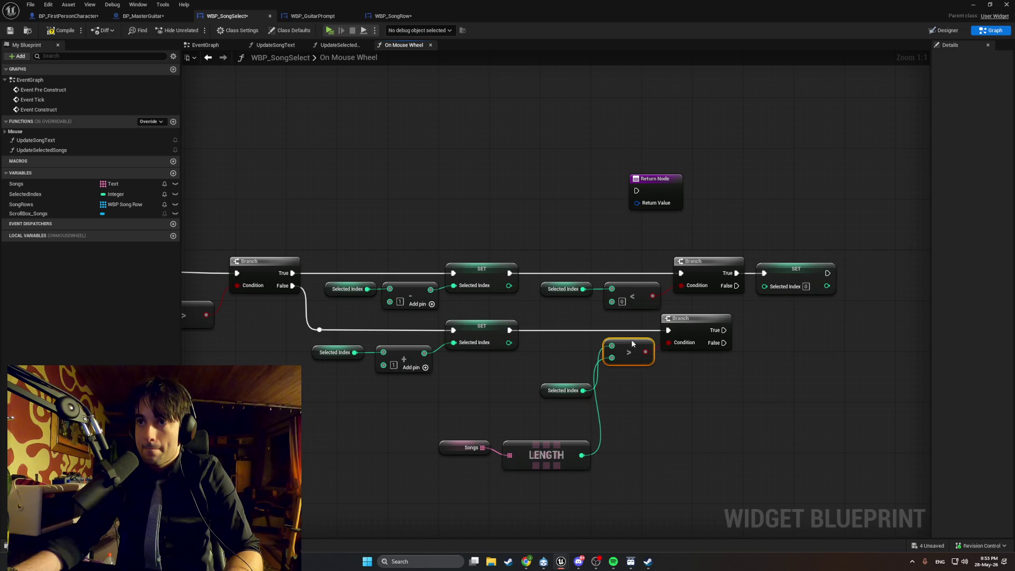
drag(545, 395, 539, 350)
click(616, 453)
mouse_move(561, 450)
mouse_down()
mouse_move(556, 371)
mouse_move(561, 379)
mouse_up()
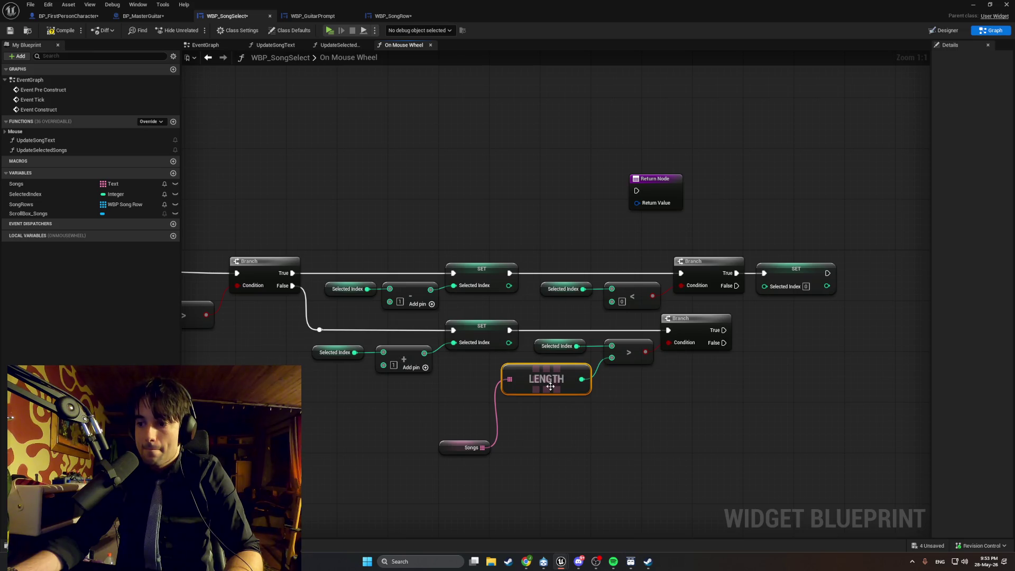
drag(442, 449, 443, 379)
click(602, 434)
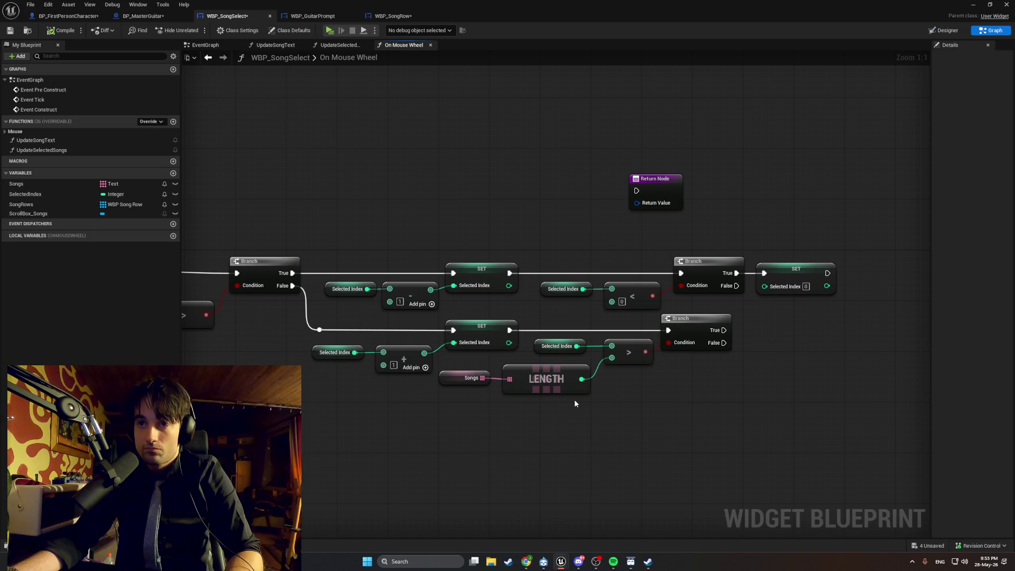
Reframe the graph and screenshot the node region.
drag(578, 405, 542, 429)
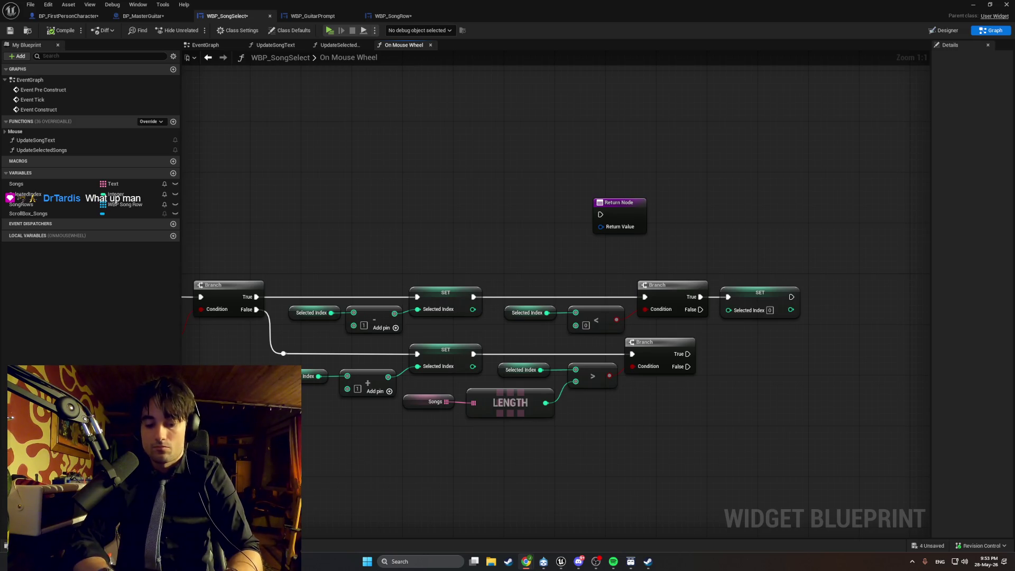
mouse_move(473, 506)
mouse_down()
mouse_move(508, 501)
mouse_move(522, 436)
mouse_up()
key(super+shift+s)
drag(895, 491, 215, 227)
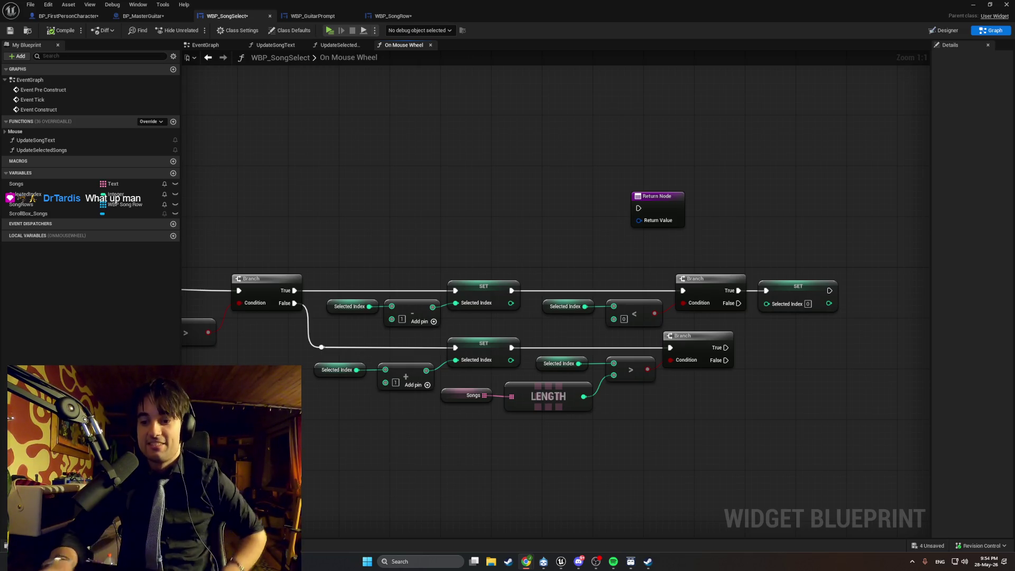
click(338, 30)
key(e)
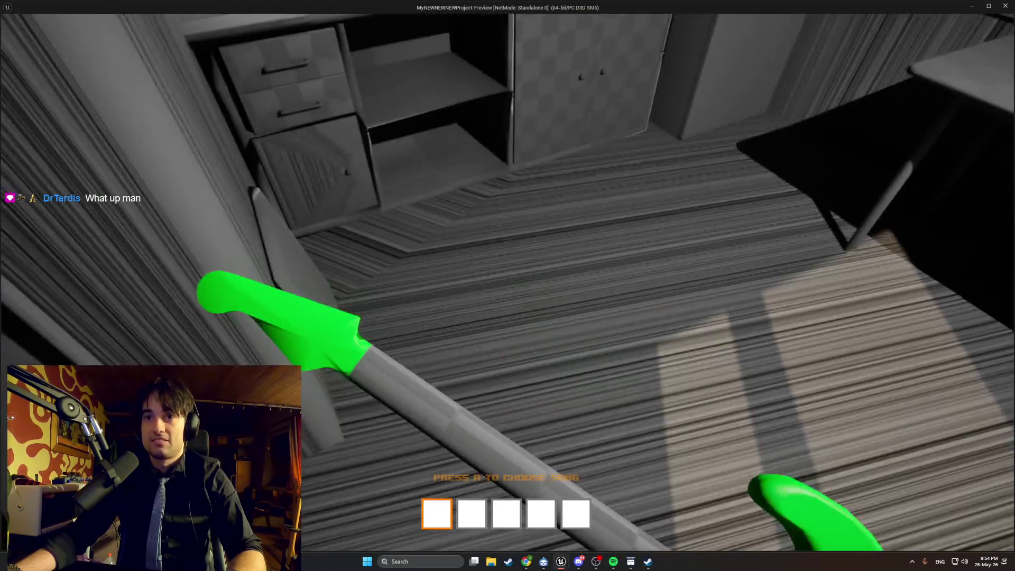
scroll(507, 286, down, 2)
key(r)
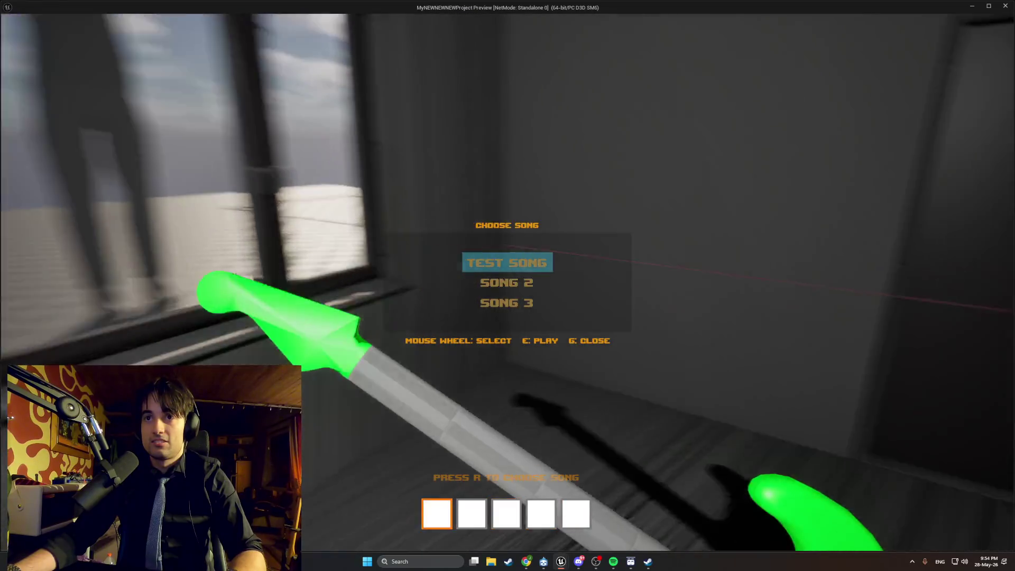
scroll(508, 286, down, 2)
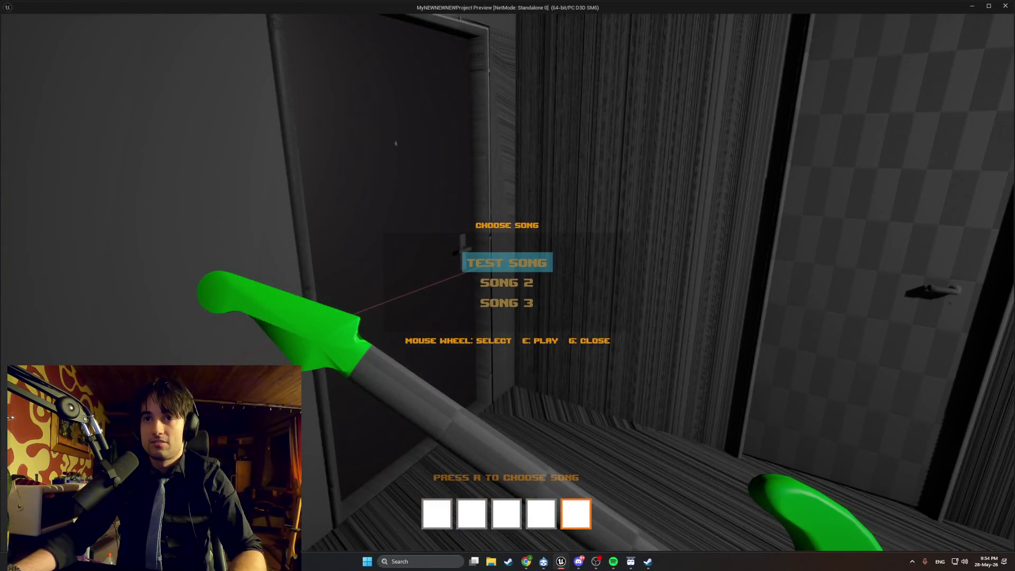
key(Escape)
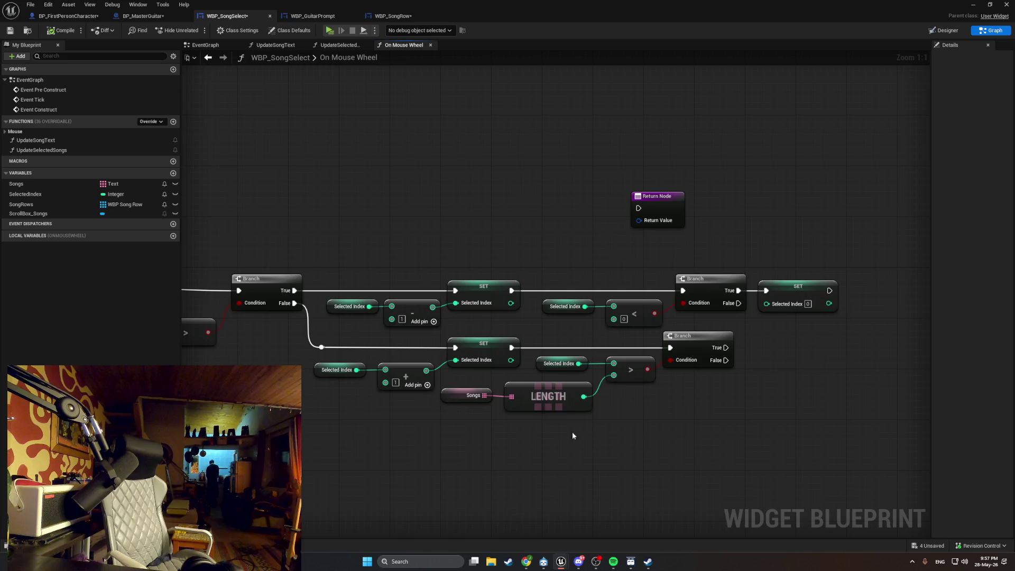
Insert a Subtract node computing Songs LENGTH minus 1 and feed it into the > comparison.
right_click(560, 443)
text(subtr)
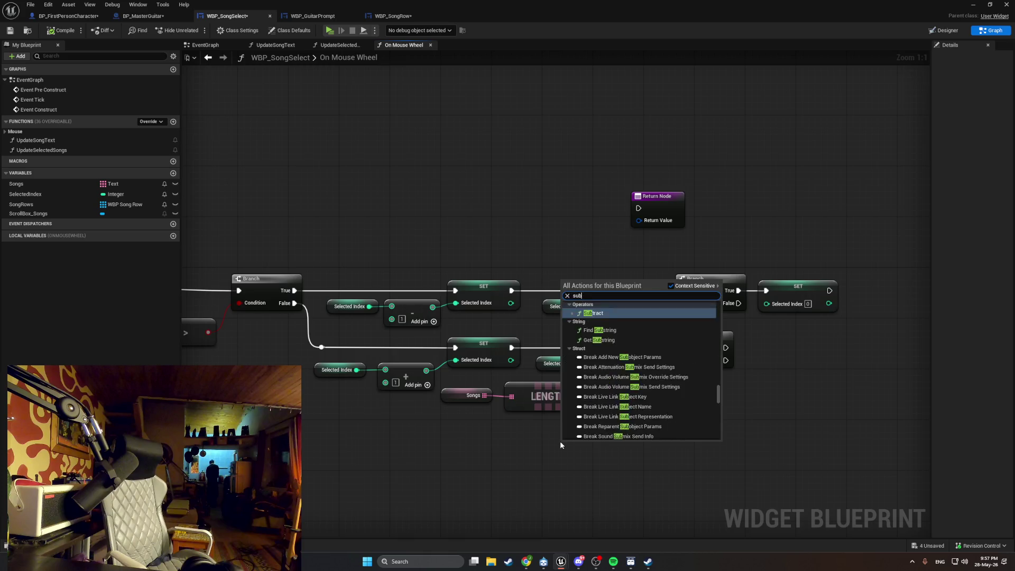
key(Return)
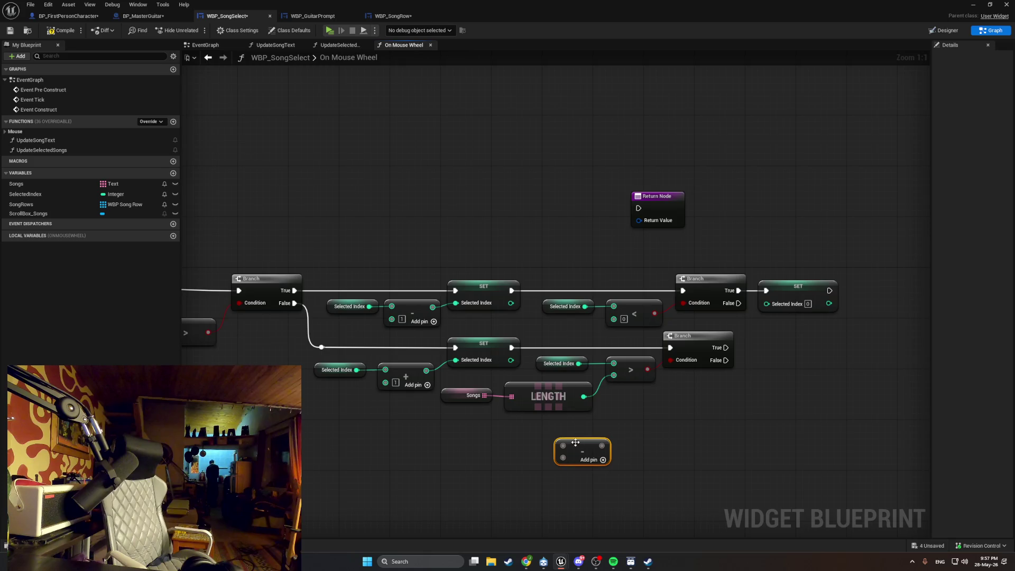
alt+click(584, 397)
drag(563, 446, 583, 397)
click(573, 458)
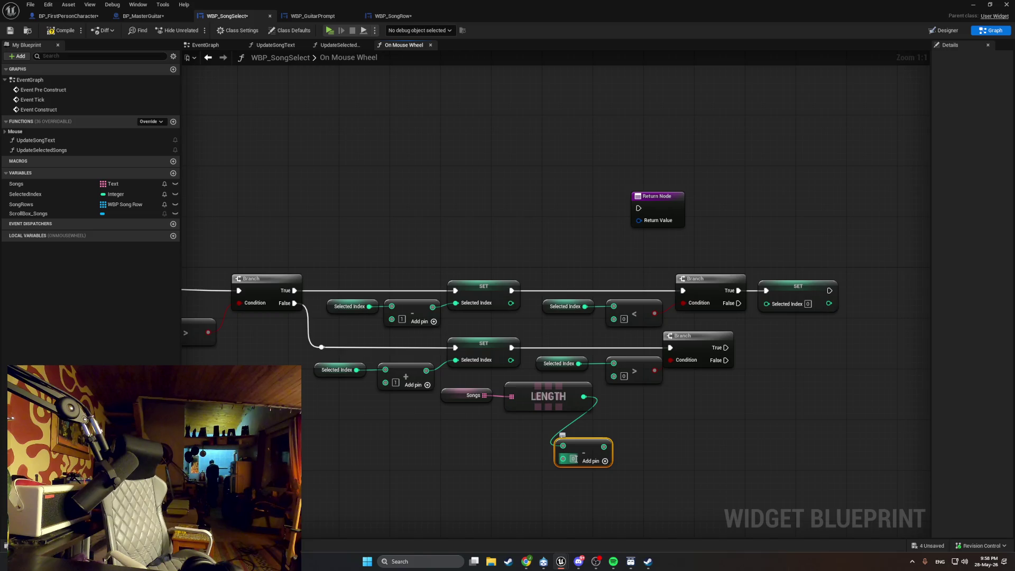
text(1)
click(617, 431)
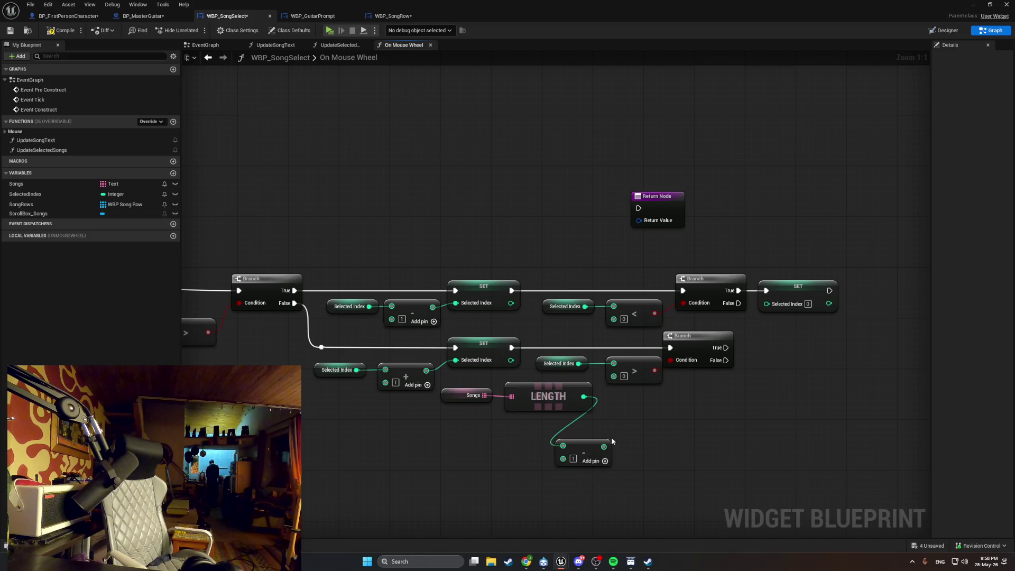
drag(602, 447, 613, 376)
Arrange the Songs, LENGTH and Subtract nodes beside the comparison.
mouse_move(508, 430)
mouse_down()
mouse_move(502, 404)
mouse_move(465, 390)
mouse_up()
mouse_move(546, 397)
mouse_down()
mouse_move(489, 429)
mouse_move(495, 442)
mouse_up()
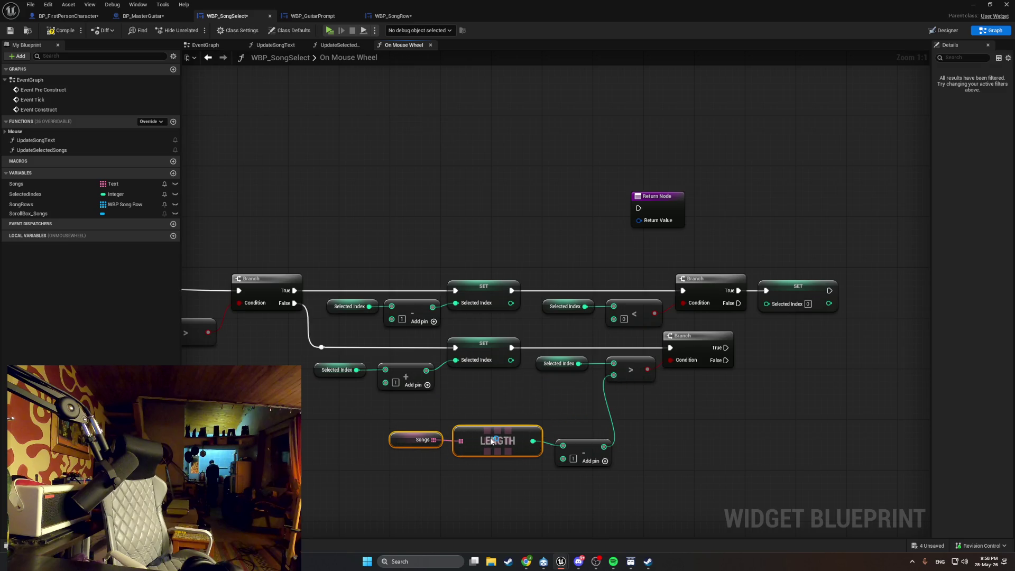
drag(581, 482, 449, 426)
drag(576, 445, 571, 403)
click(473, 460)
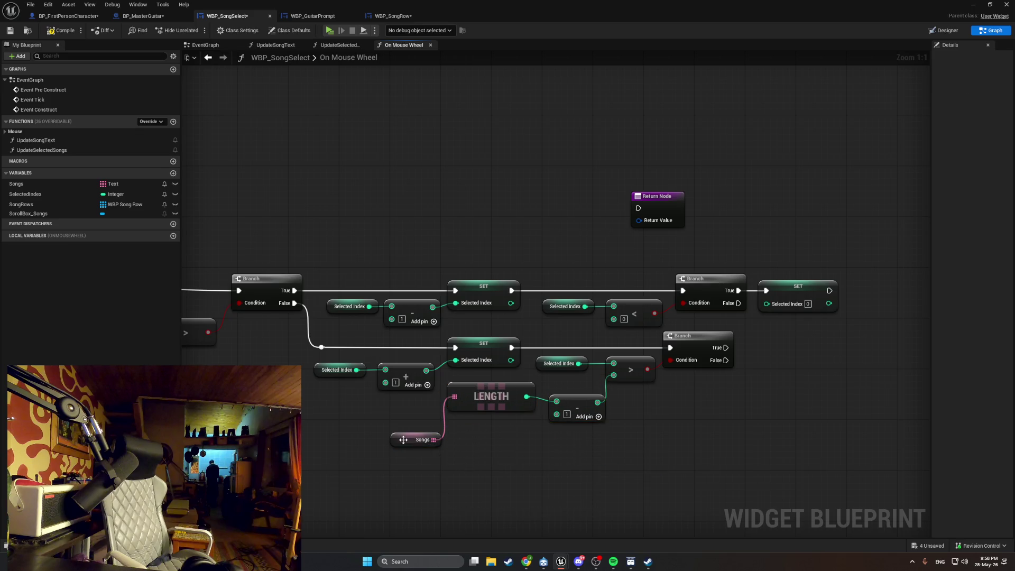
drag(404, 439, 404, 408)
click(486, 440)
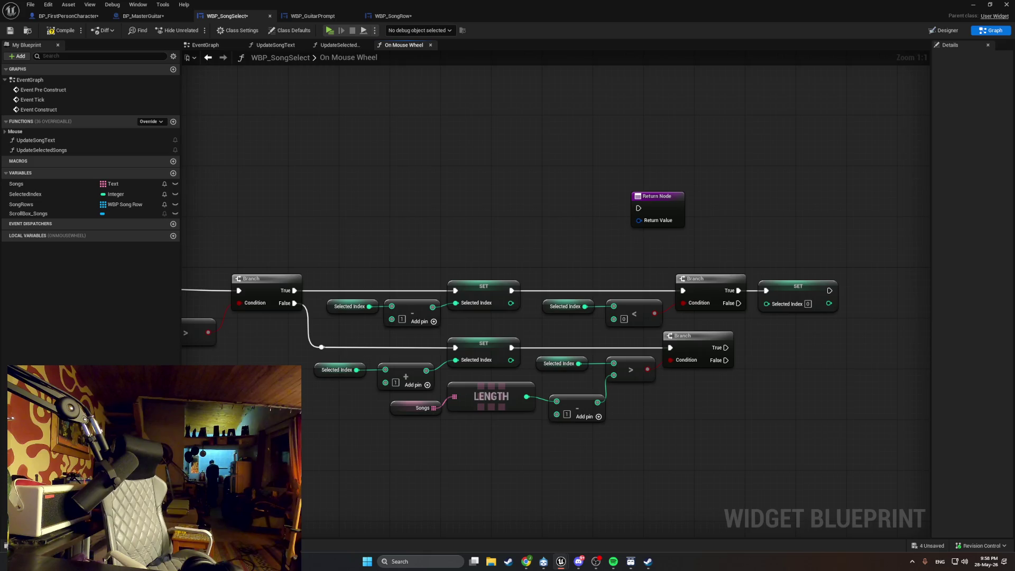
mouse_move(739, 467)
mouse_down()
mouse_move(634, 464)
mouse_move(564, 487)
mouse_up()
Duplicate the SET Selected Index node and connect the lower Branch's True output to it.
click(620, 323)
key(ctrl+c)
key(ctrl+v)
mouse_move(558, 373)
mouse_down()
mouse_move(603, 392)
mouse_move(626, 374)
mouse_up()
click(589, 382)
click(625, 425)
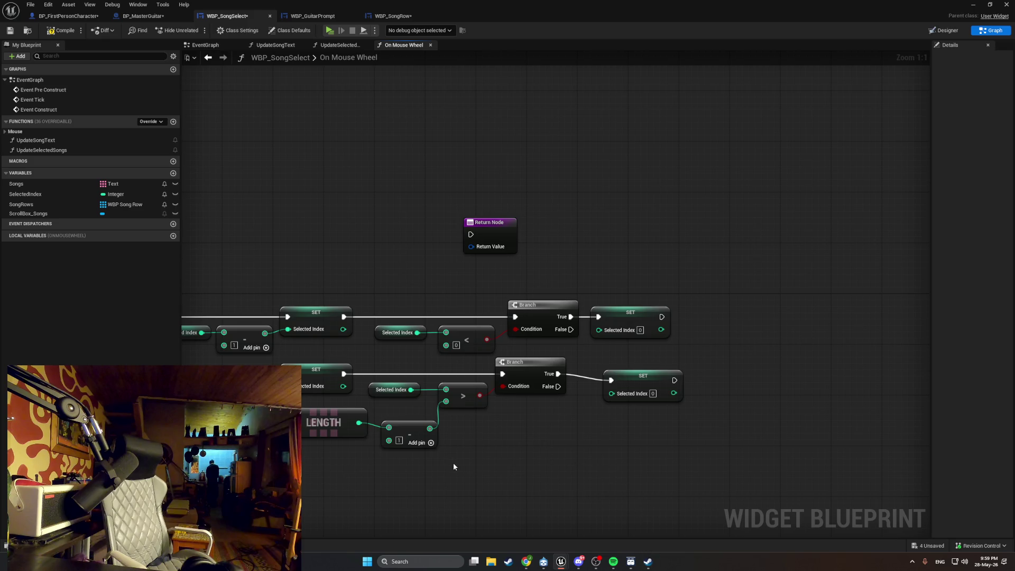
Delete the duplicate Songs length nodes and route length minus 1 into the lower SET via a reroute knot.
drag(450, 480, 298, 423)
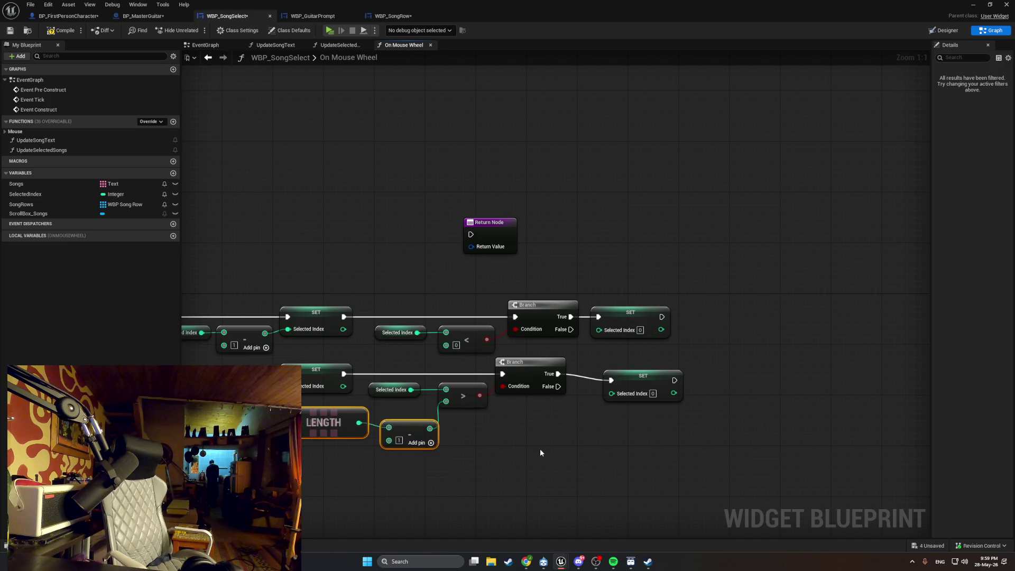
key(ctrl+v)
mouse_move(669, 454)
mouse_down()
mouse_move(617, 461)
mouse_move(641, 465)
mouse_move(613, 400)
mouse_up()
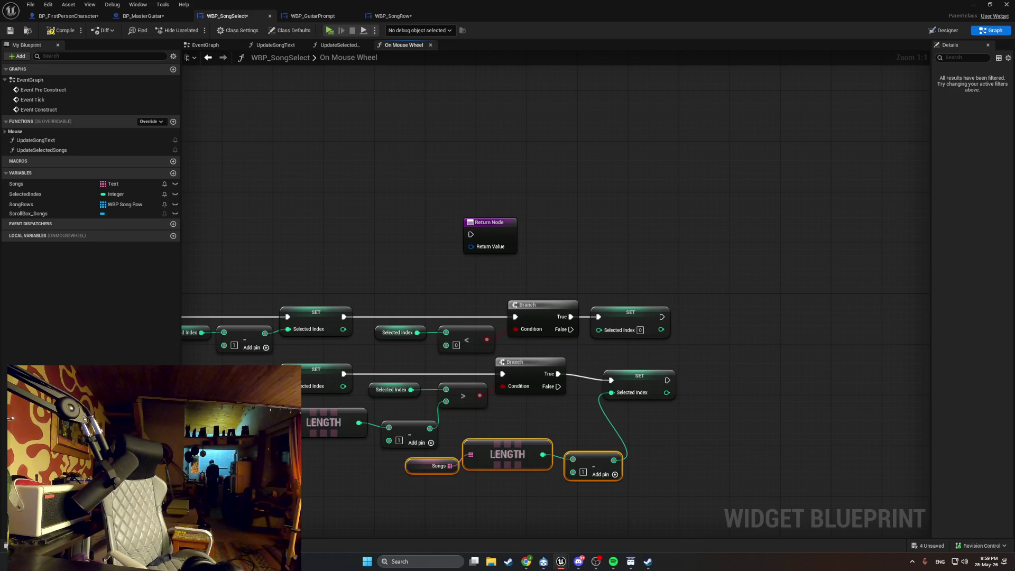
mouse_move(626, 516)
mouse_down()
mouse_move(596, 494)
mouse_move(401, 441)
mouse_move(611, 393)
mouse_up()
key(Delete)
double_click(494, 415)
mouse_move(500, 416)
mouse_down()
mouse_move(511, 438)
mouse_move(587, 425)
mouse_move(548, 431)
mouse_up()
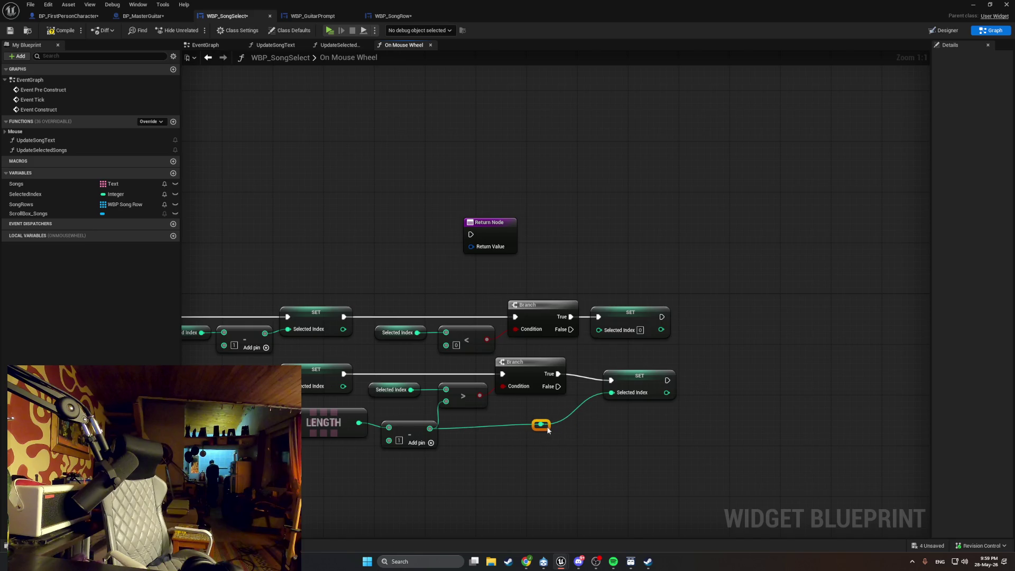
click(628, 444)
Center the whole On Mouse Wheel function in the view.
drag(602, 463, 643, 456)
click(668, 365)
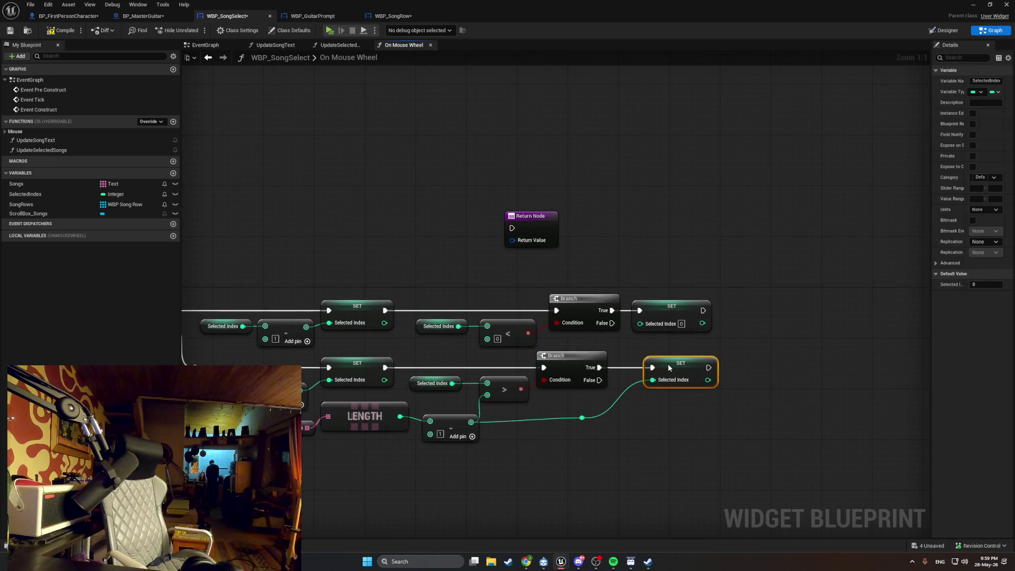
scroll(613, 402, down, 3)
drag(568, 426, 714, 407)
scroll(712, 410, up, 1)
click(370, 417)
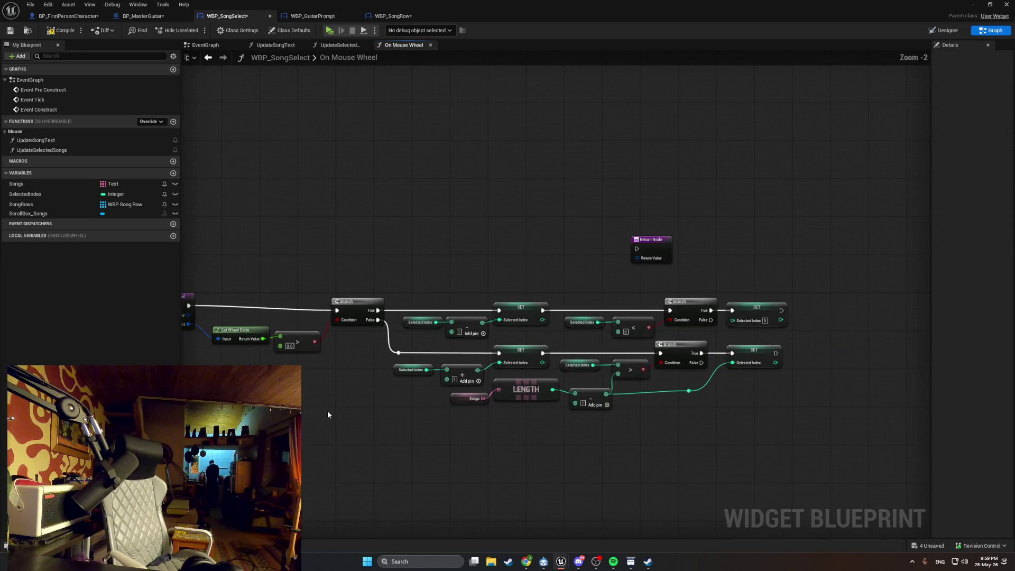
mouse_move(381, 407)
mouse_down()
mouse_move(367, 412)
mouse_move(398, 392)
mouse_up()
scroll(367, 411, up, 1)
key(super+shift+s)
mouse_move(949, 431)
mouse_down()
mouse_move(826, 337)
mouse_move(187, 203)
mouse_up()
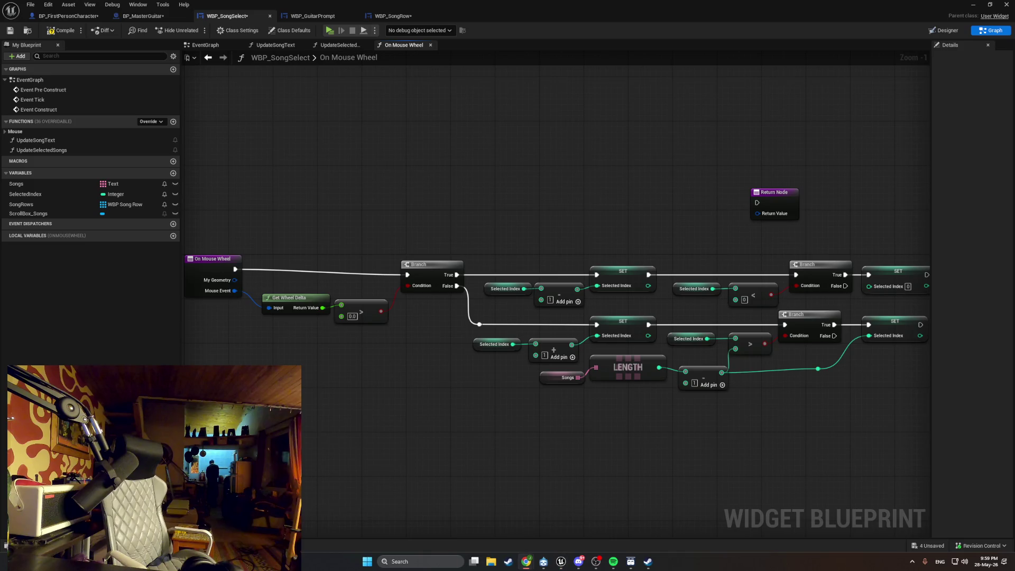
scroll(773, 446, up, 1)
drag(762, 467, 657, 472)
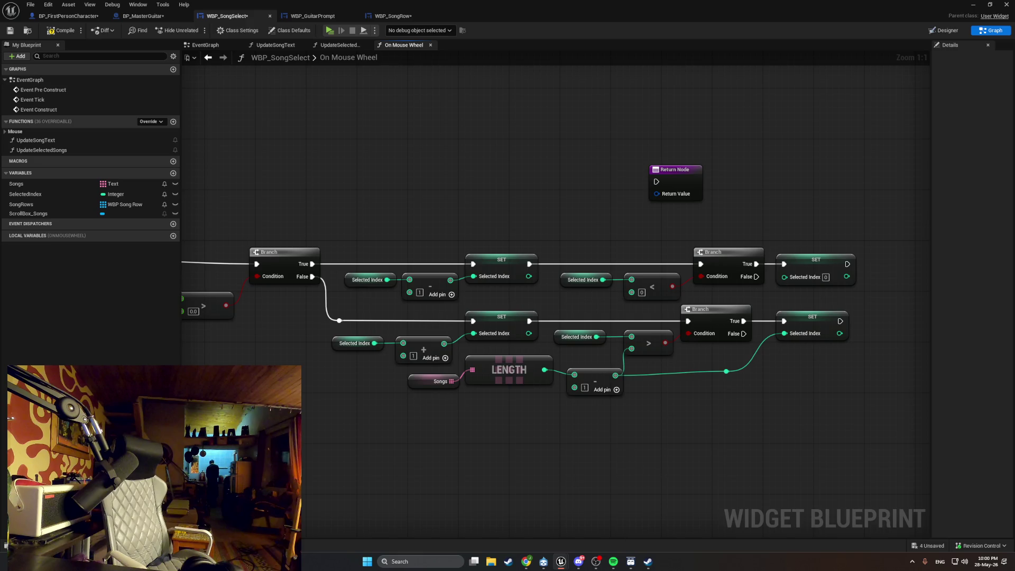
mouse_move(586, 303)
mouse_down()
mouse_move(535, 299)
mouse_move(528, 335)
mouse_move(502, 338)
mouse_up()
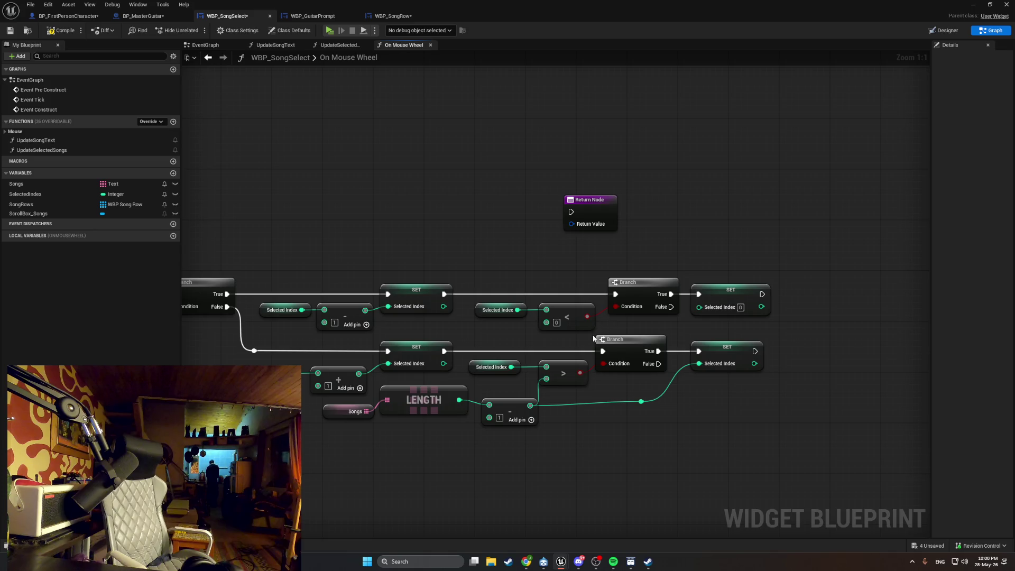
drag(512, 353, 502, 351)
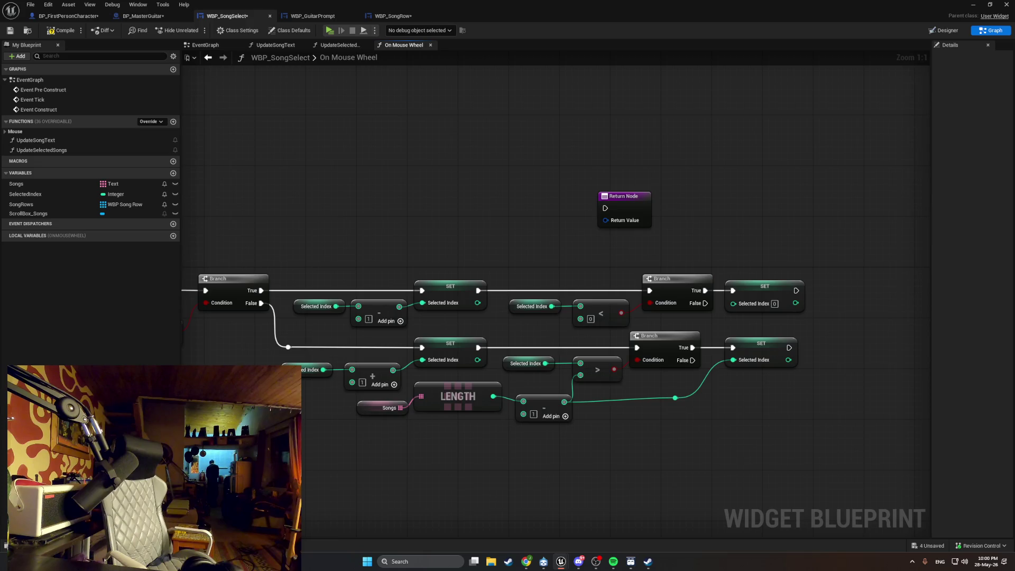
key(alt+Tab)
drag(846, 499, 705, 516)
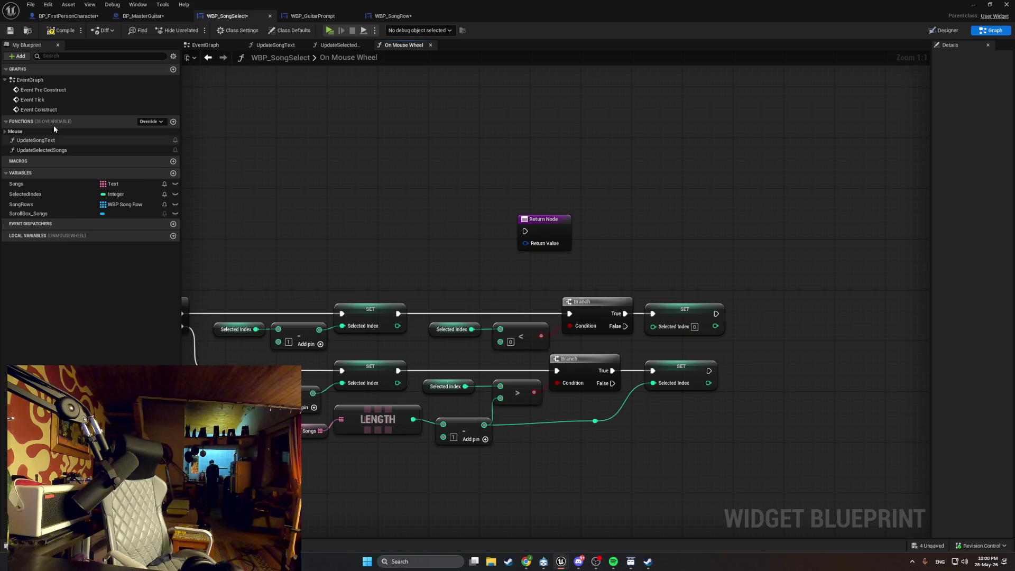
mouse_move(256, 181)
mouse_down()
mouse_move(399, 188)
mouse_move(630, 142)
mouse_move(612, 149)
mouse_up()
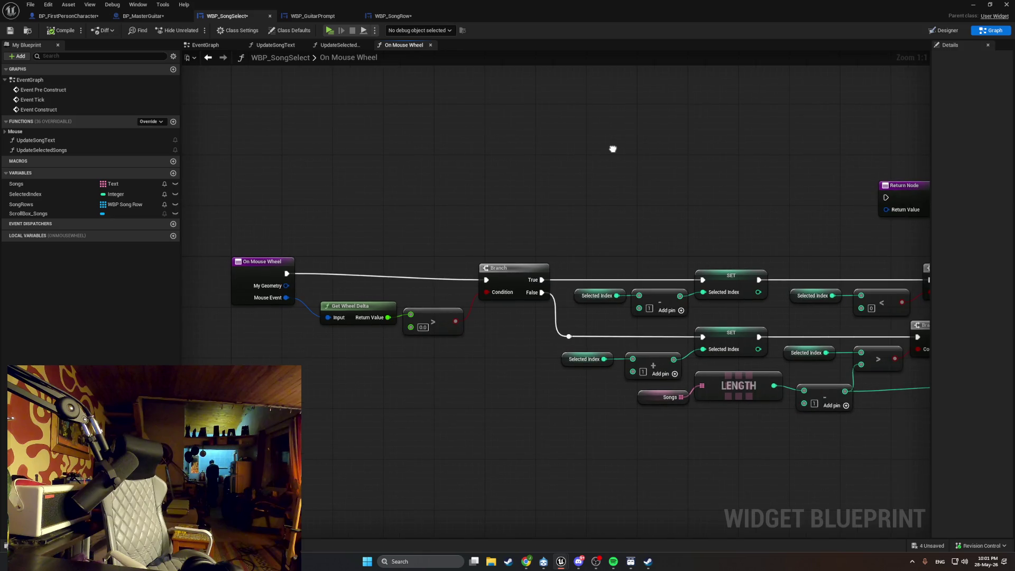
drag(453, 229, 182, 266)
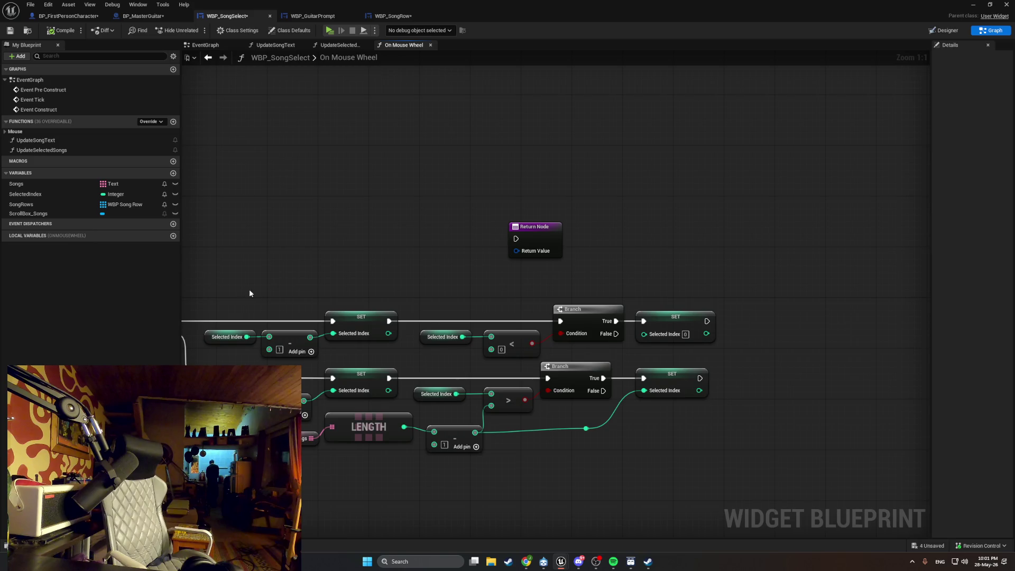
Add an Update Selected Songs call after the upper SET, also fed from the Branch False path through two reroutes.
drag(706, 321, 782, 319)
text(upd)
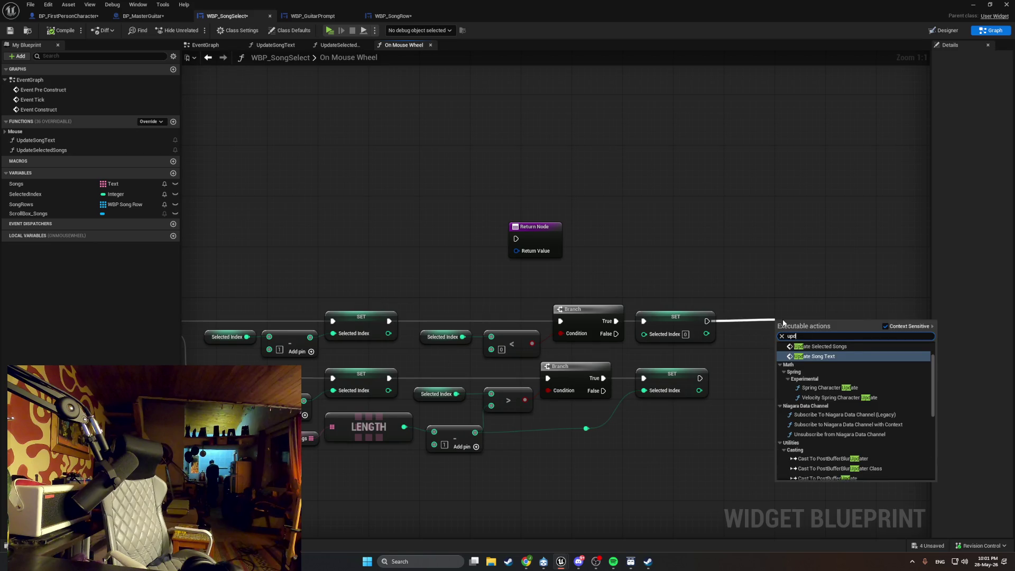
click(820, 346)
mouse_move(617, 334)
mouse_down()
mouse_move(775, 340)
mouse_move(639, 362)
mouse_up()
double_click(724, 339)
double_click(687, 346)
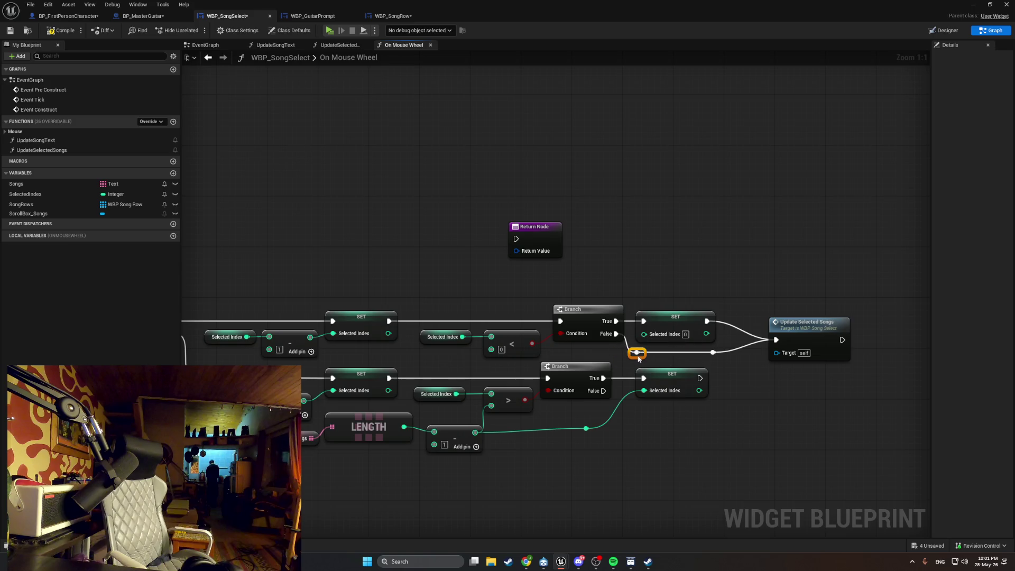
drag(799, 332, 773, 313)
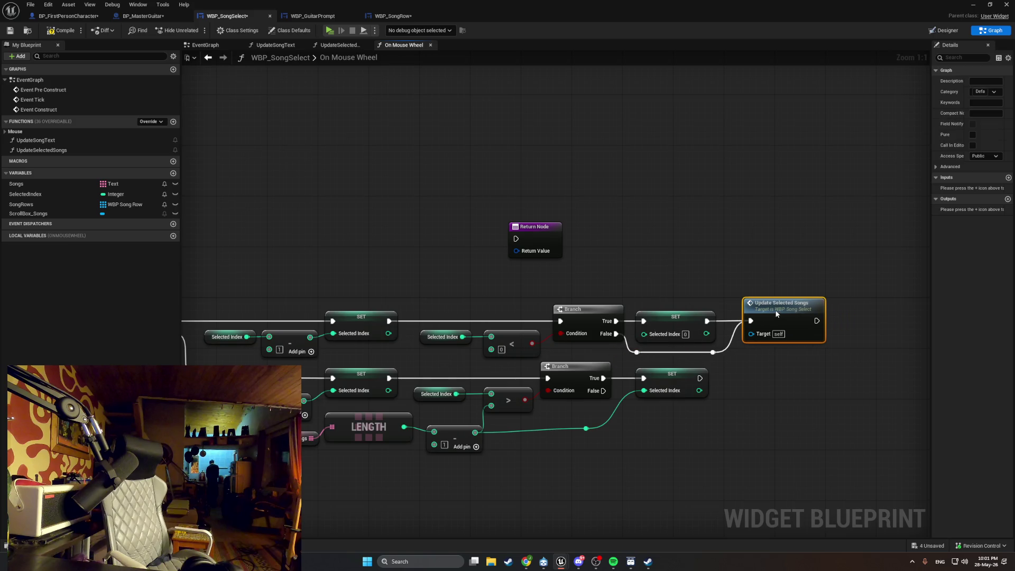
click(721, 389)
drag(744, 409, 679, 407)
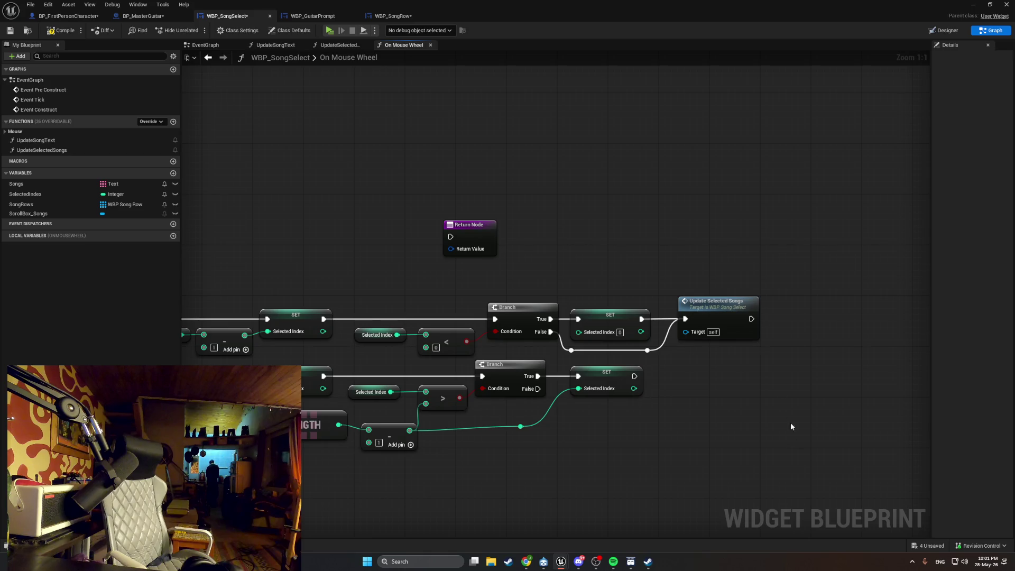
click(717, 314)
Paste a copy of Update Selected Songs and wire the lower SET into it.
key(ctrl+c)
key(ctrl+v)
drag(714, 401, 713, 373)
mouse_move(634, 376)
mouse_down()
mouse_move(685, 388)
mouse_move(696, 365)
mouse_up()
click(576, 403)
Connect the lower Branch False path to that call through a reroute knot, then bring OBS Studio forward.
mouse_move(539, 389)
mouse_down()
mouse_move(680, 386)
mouse_move(685, 377)
mouse_up()
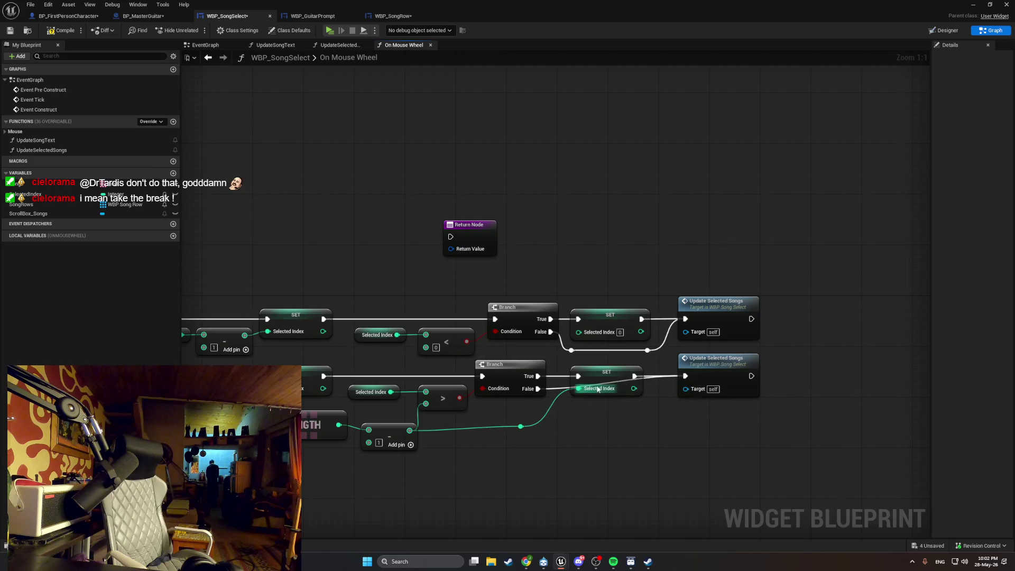
double_click(558, 385)
drag(563, 390, 571, 415)
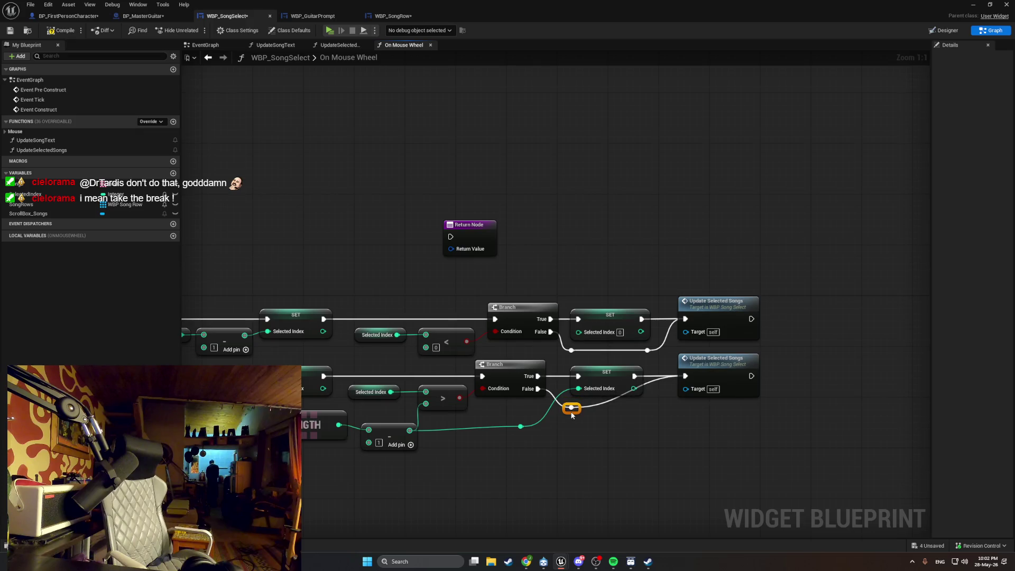
right_click(629, 413)
click(598, 401)
drag(606, 410, 649, 416)
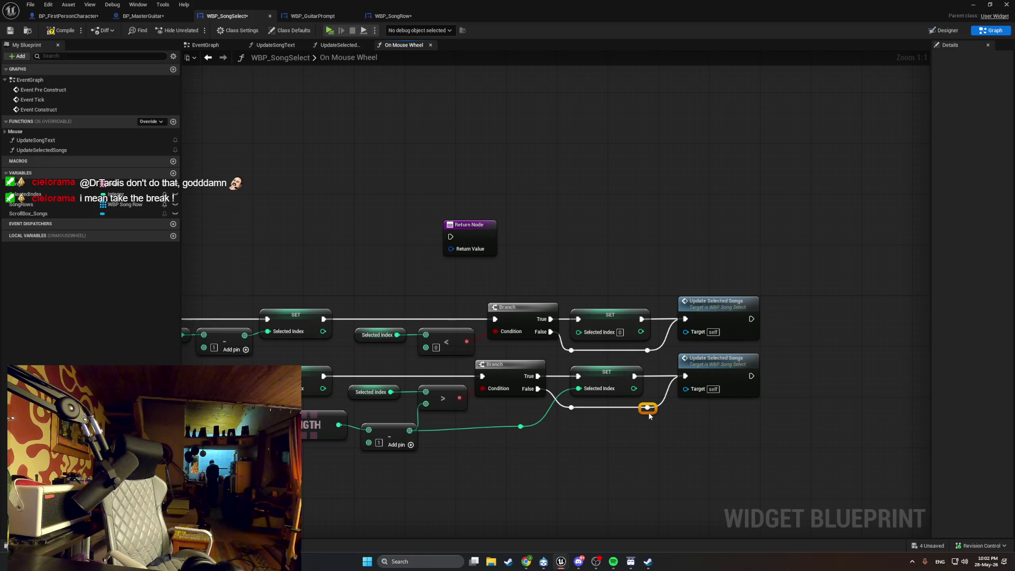
click(659, 437)
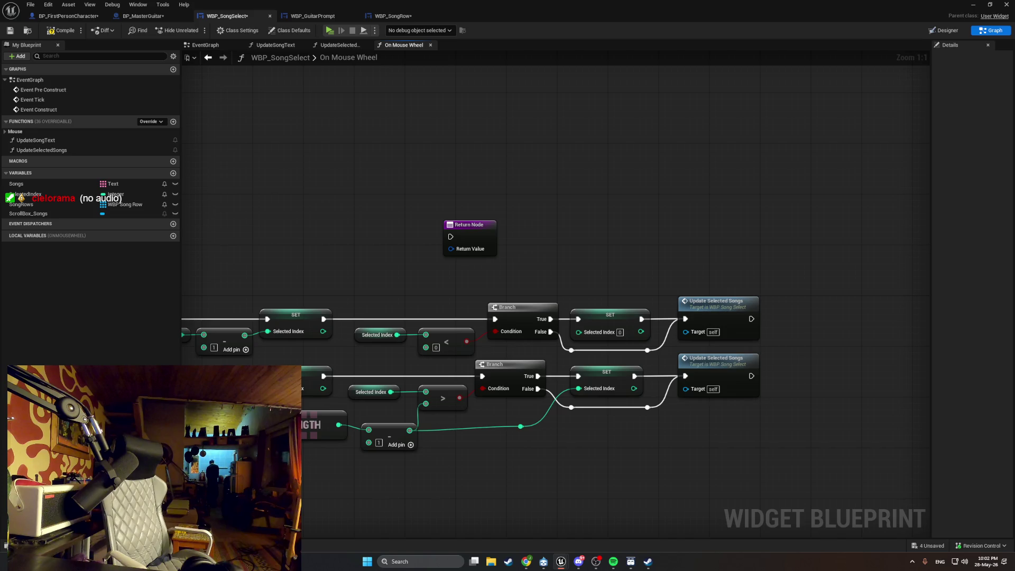
click(596, 562)
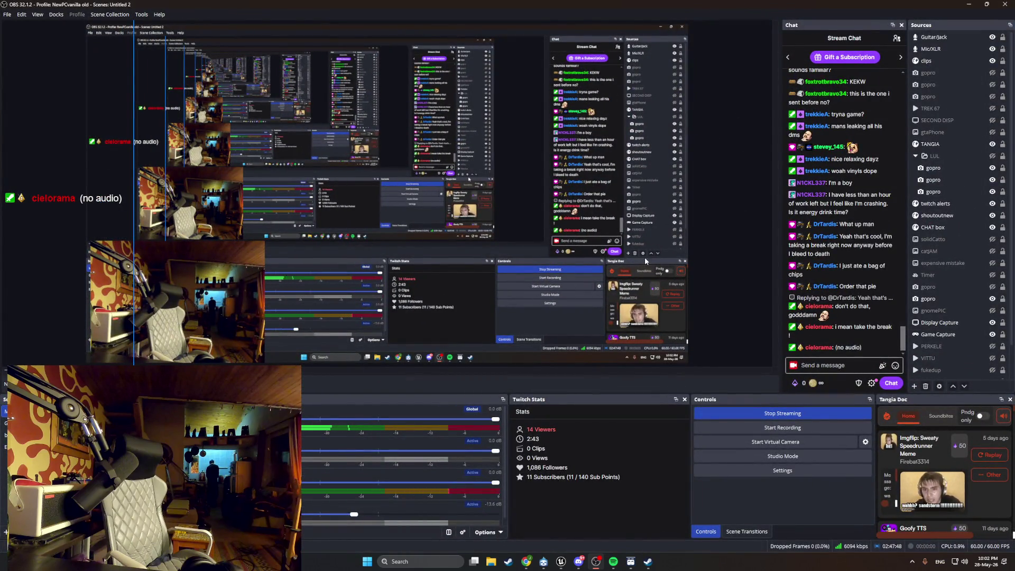
Deactivate and reactivate the gopro source in its Properties, then return to Unreal Engine.
mouse_move(833, 349)
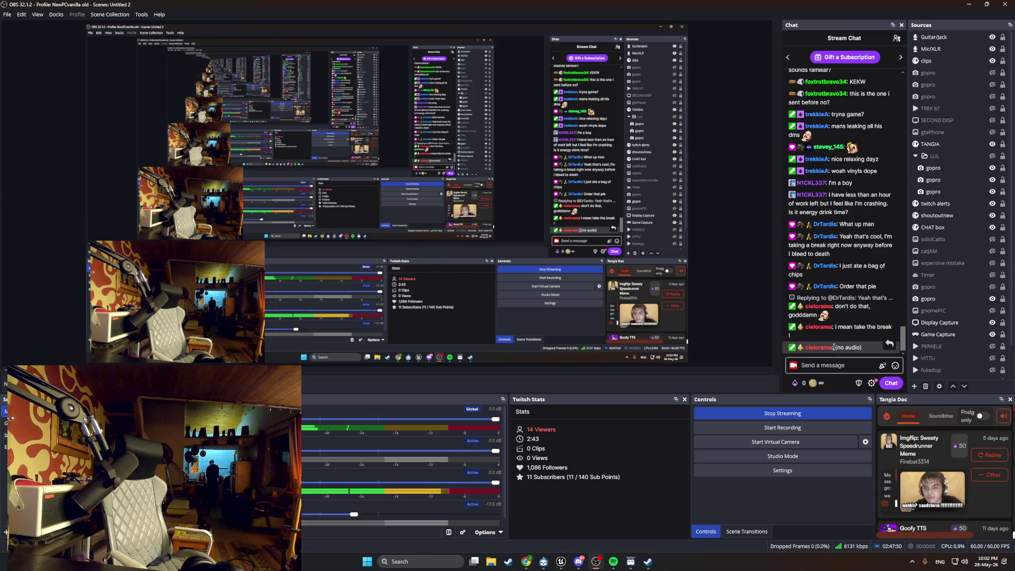
right_click(935, 301)
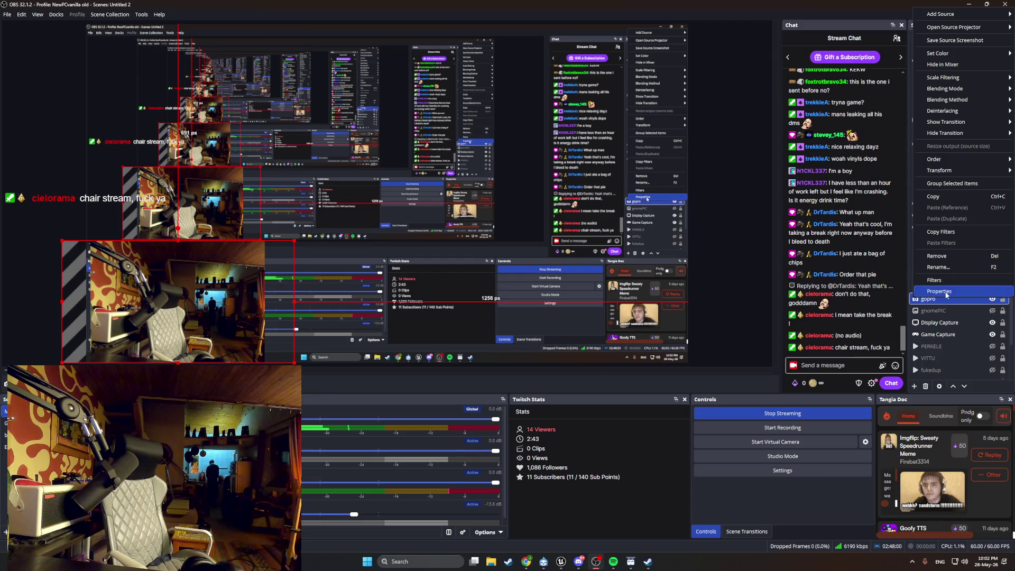
click(939, 291)
click(458, 297)
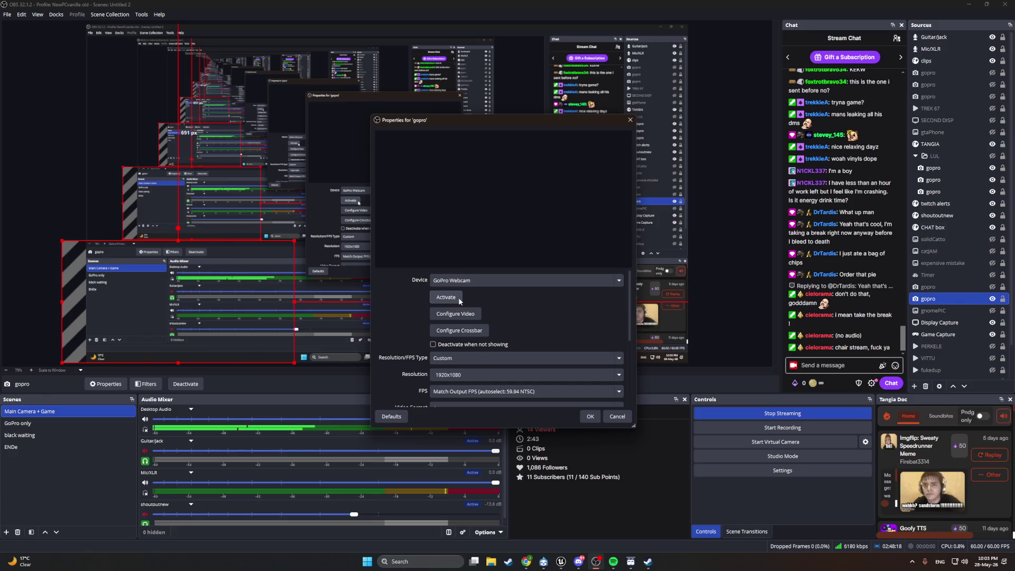
click(459, 301)
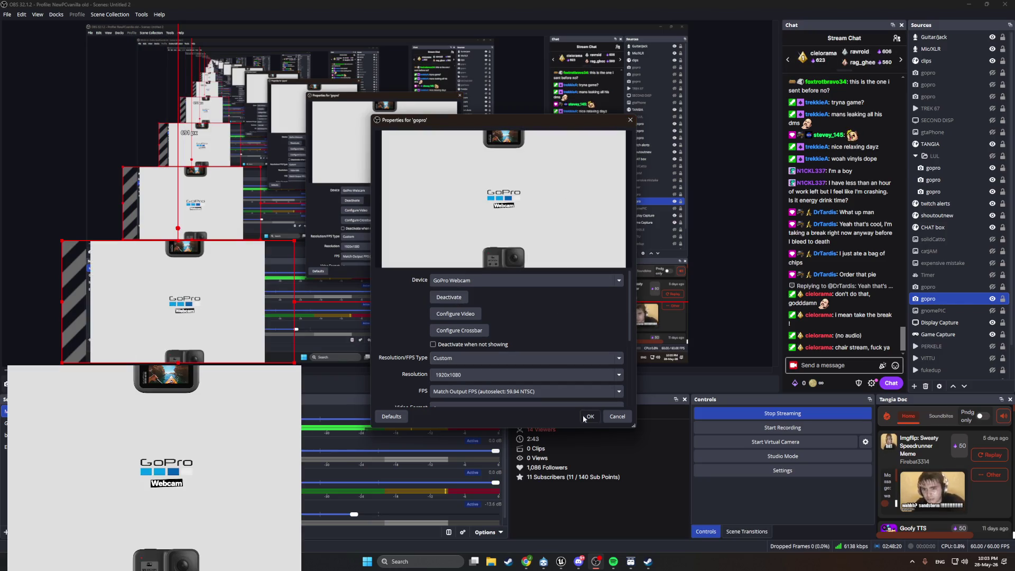
click(589, 416)
key(alt+Tab)
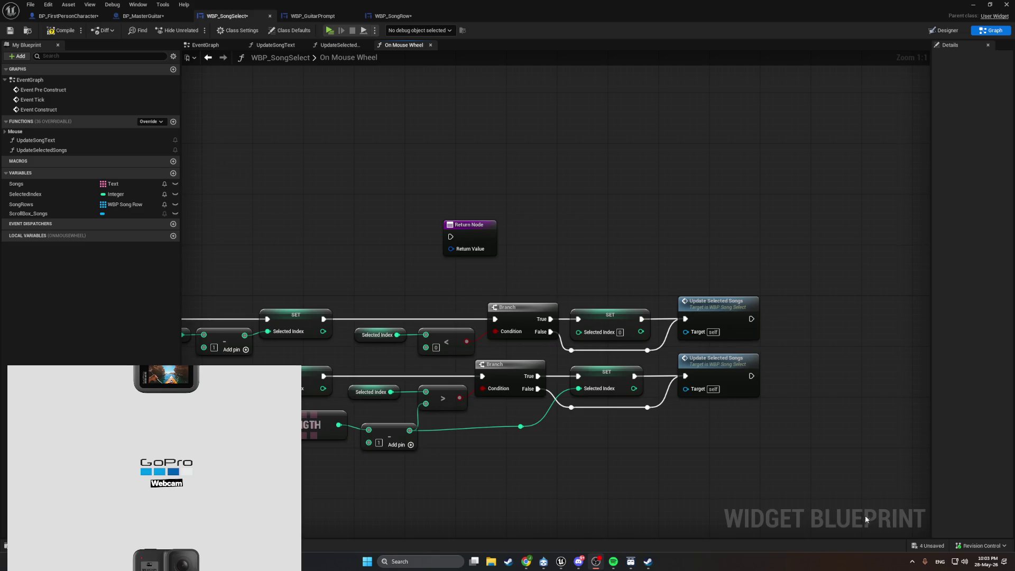
Look for the GoPro Webcam among the hidden tray icons and in a Windows search for 'gopro'.
click(912, 561)
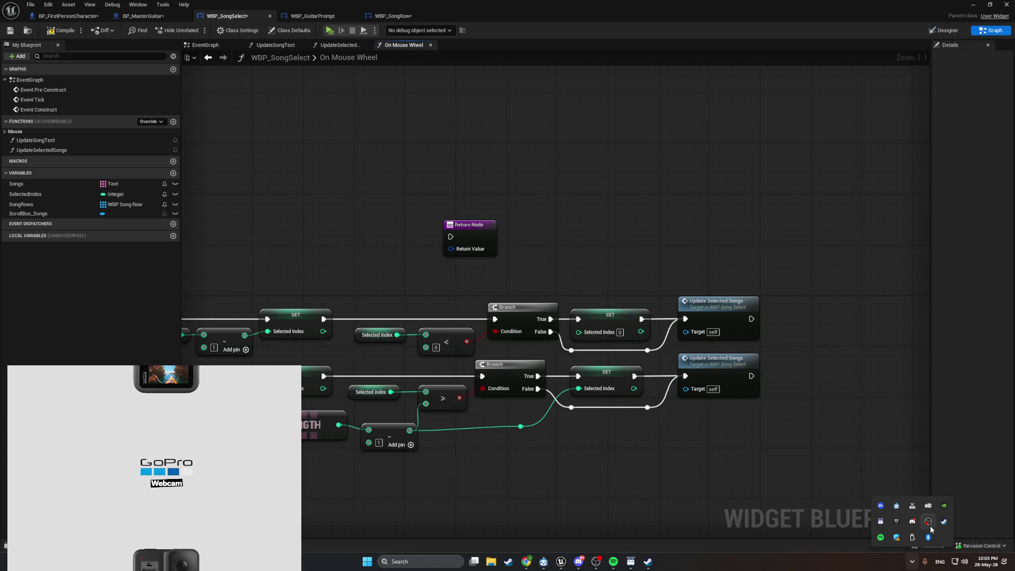
click(397, 561)
text(google)
key(BackSpace)
key(BackSpace)
key(BackSpace)
text(gopro)
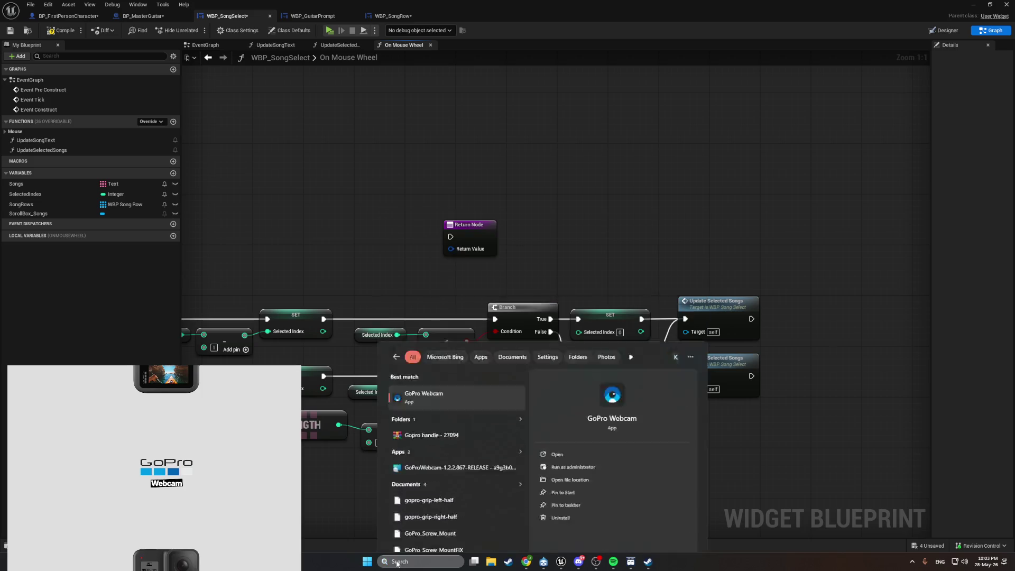
key(Escape)
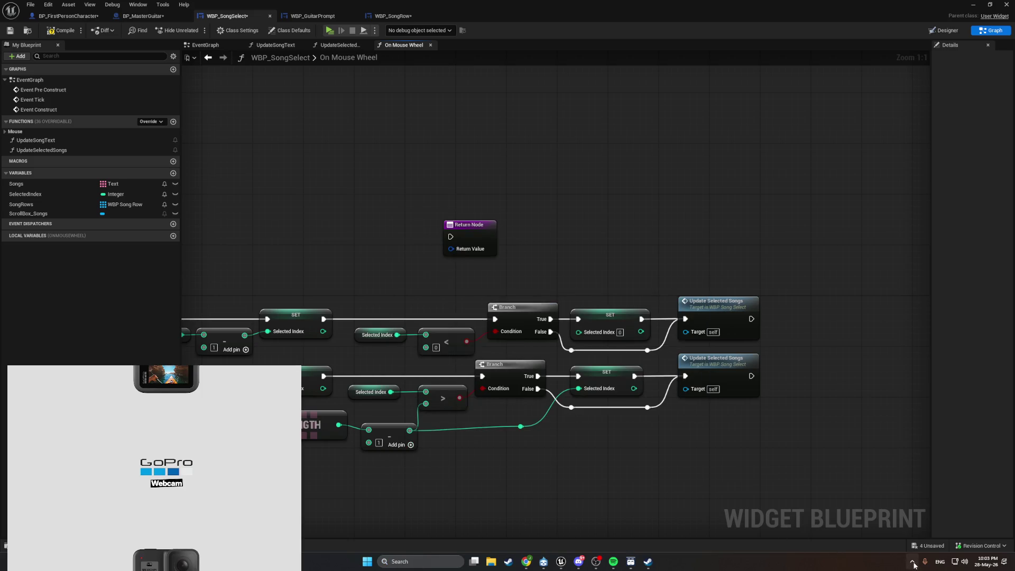
click(911, 561)
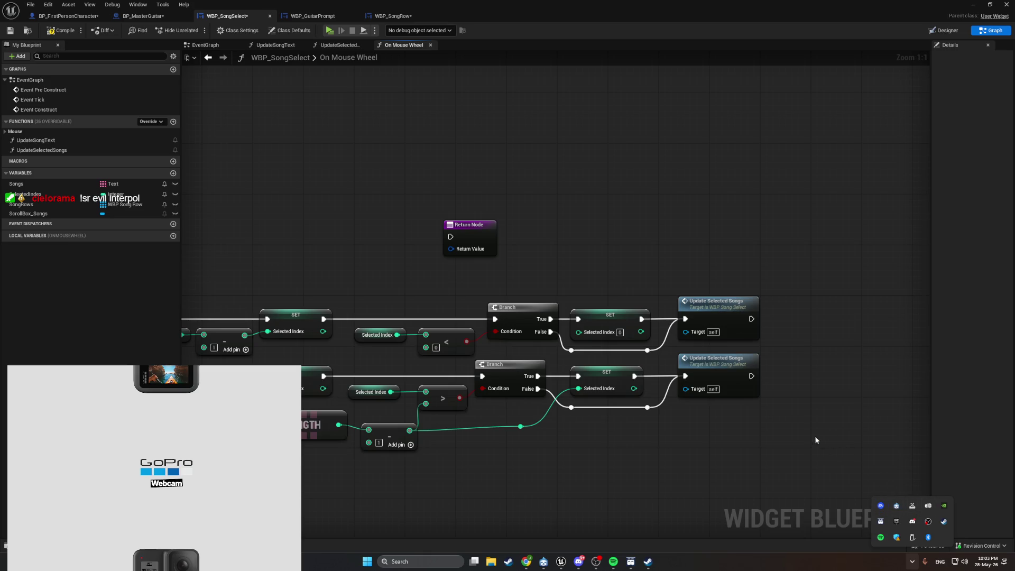
In Task Manager, end the GoPro Webcam (32 bit) process.
key(ctrl+shift+Escape)
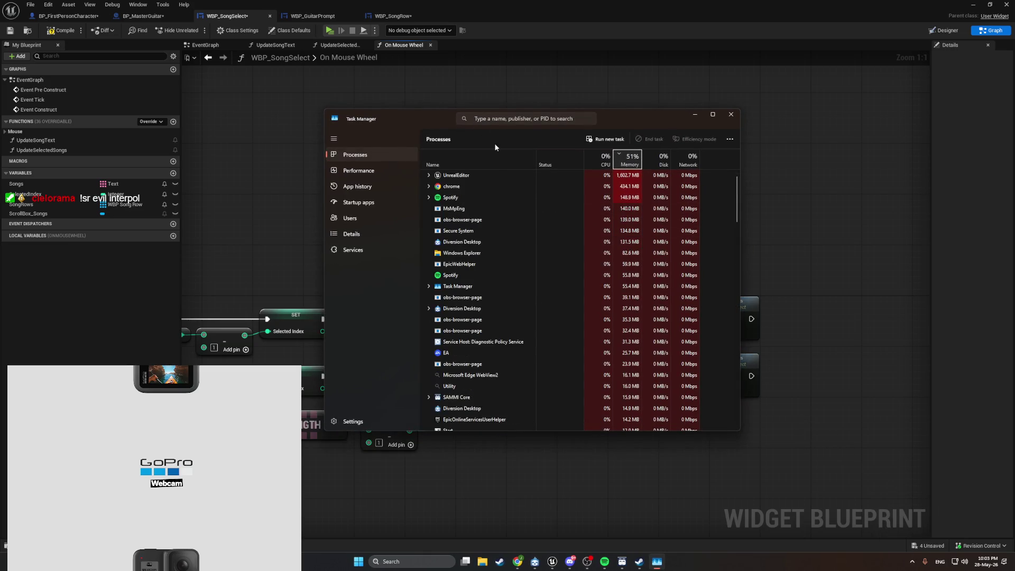
scroll(475, 264, down, 1)
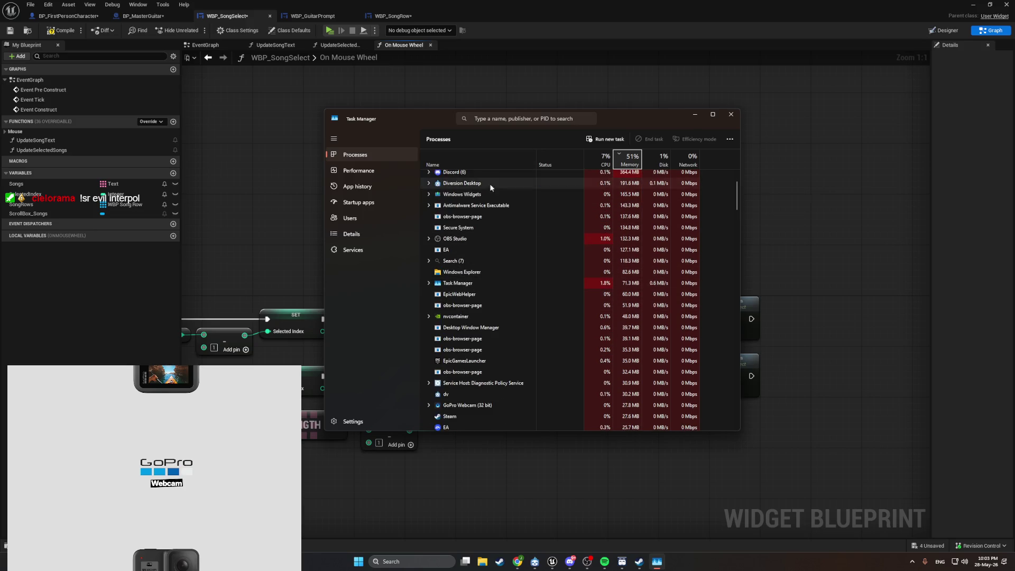
scroll(489, 183, up, 2)
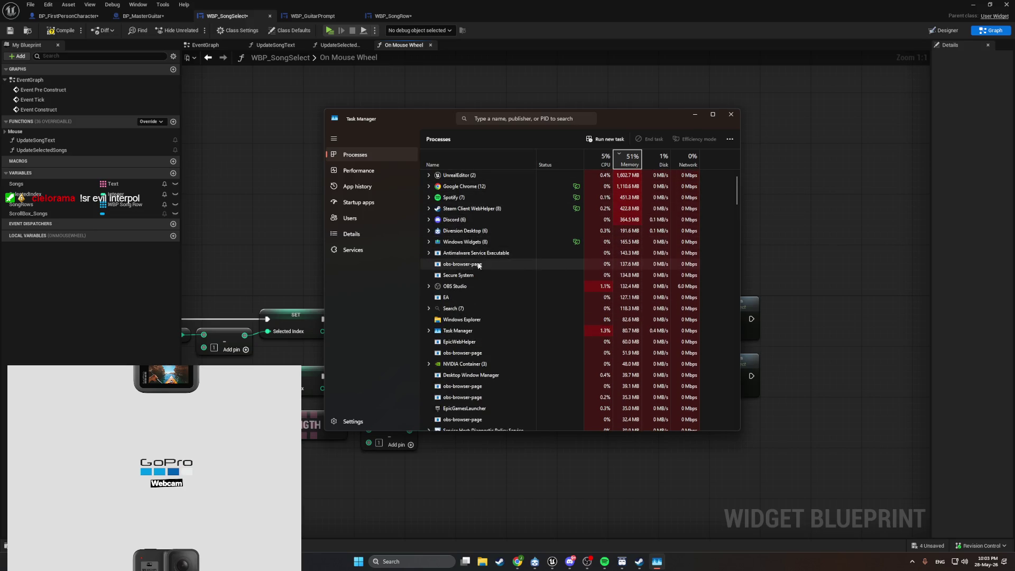
scroll(465, 350, down, 2)
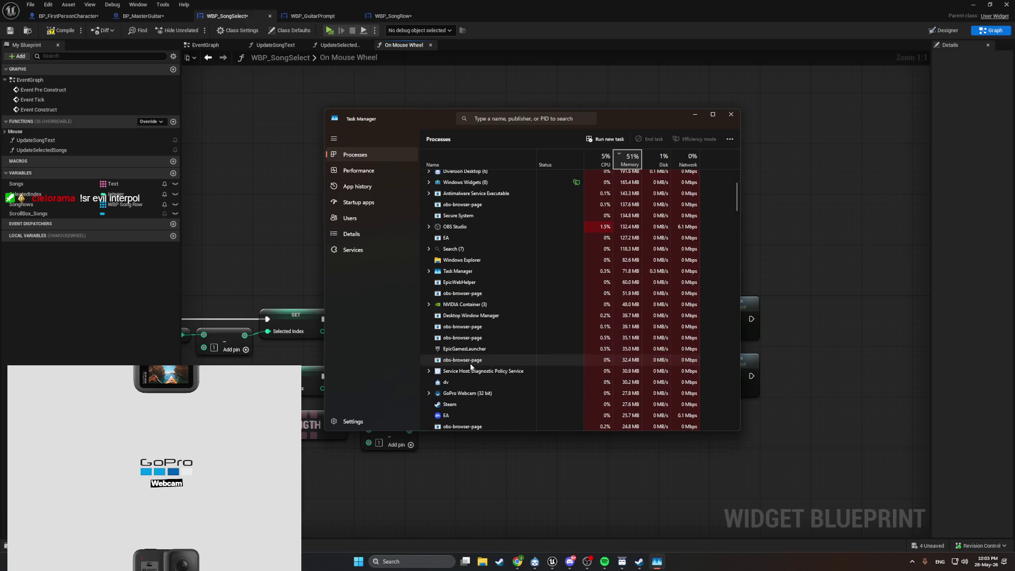
right_click(547, 395)
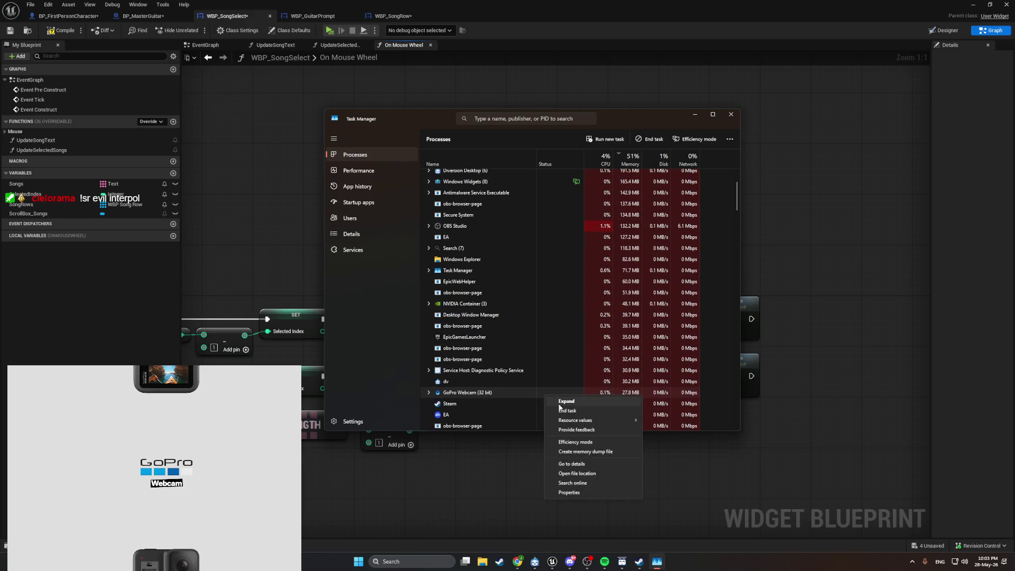
click(560, 410)
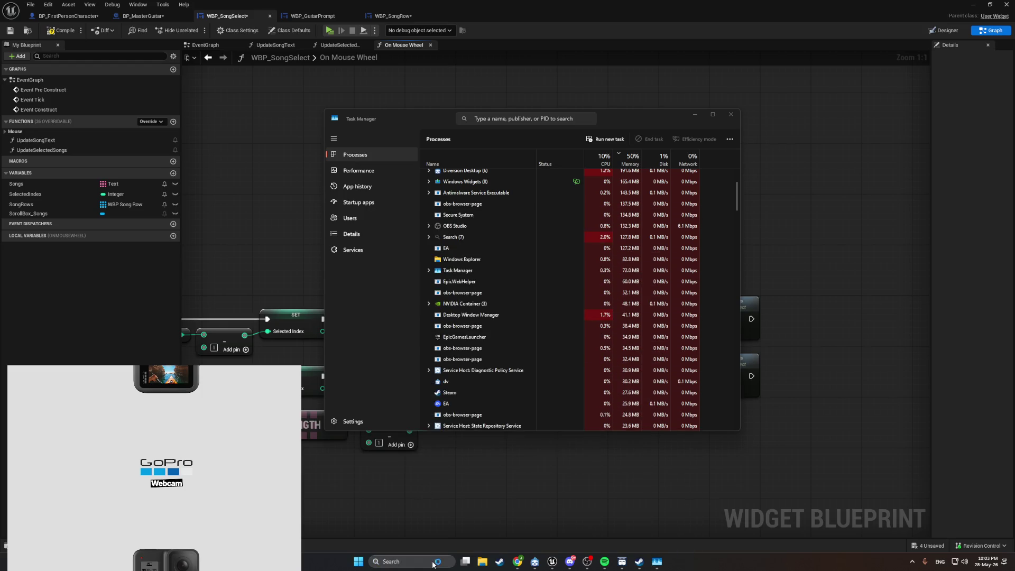
Close Task Manager and bring Spotify to the front.
click(913, 562)
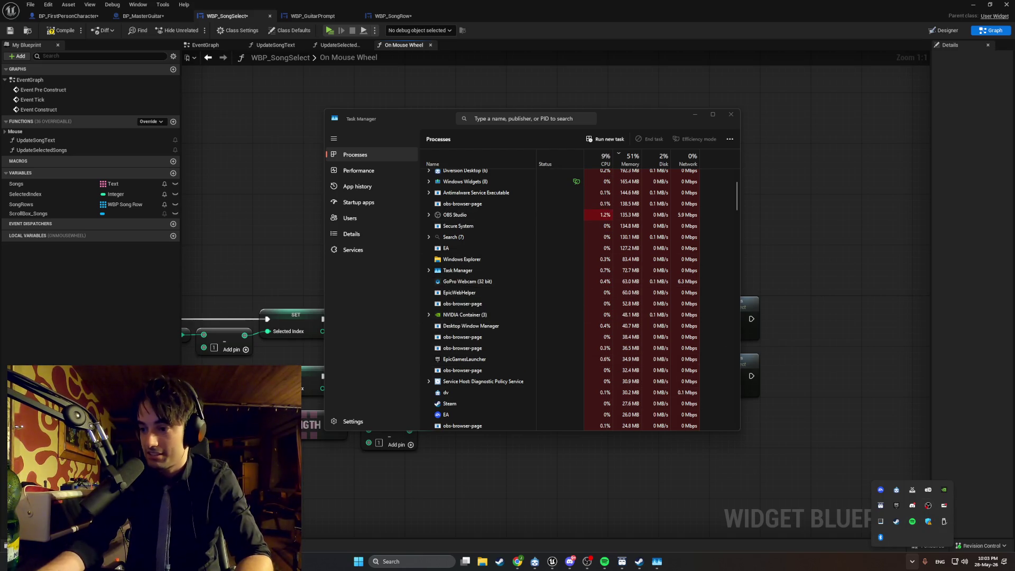
click(730, 115)
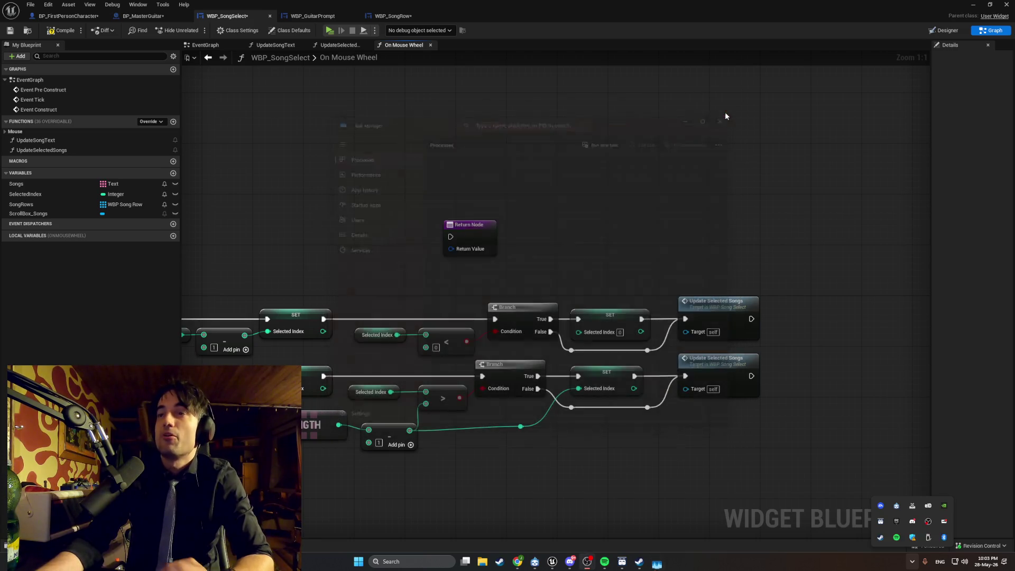
click(614, 561)
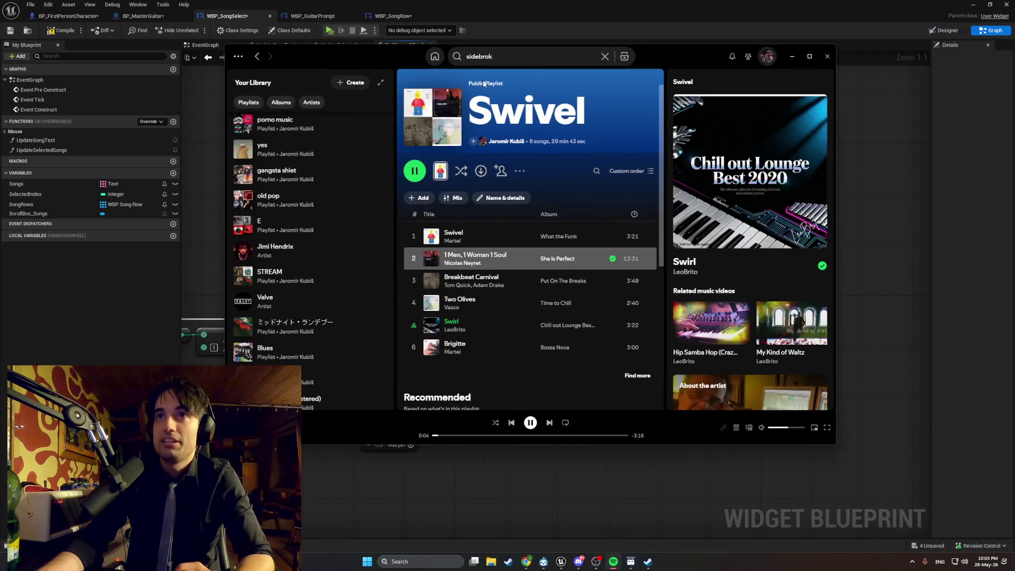
Search Spotify for 'evil interpol', play Interpol's Evil, then switch back to the blueprint.
click(607, 56)
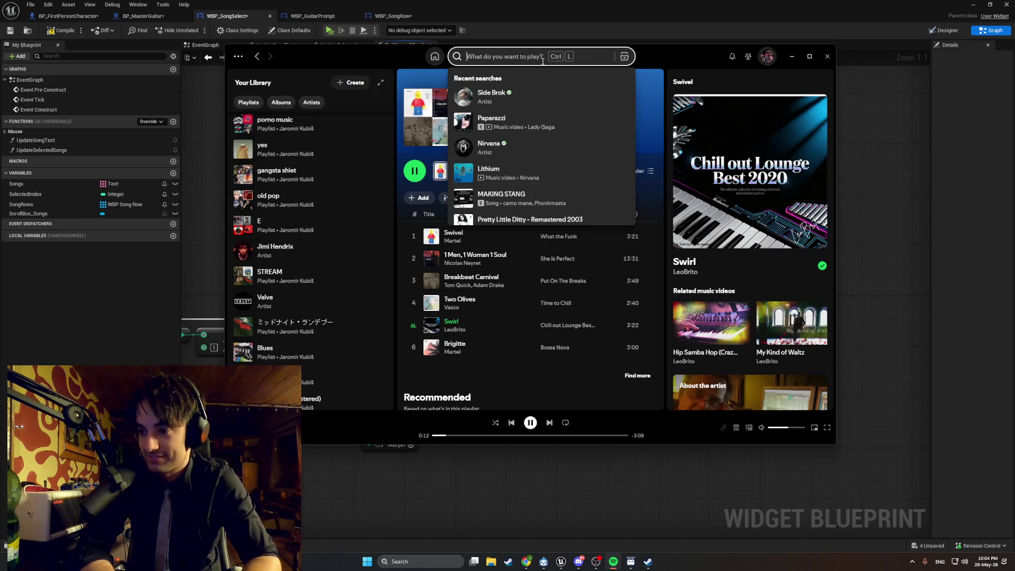
text(evil)
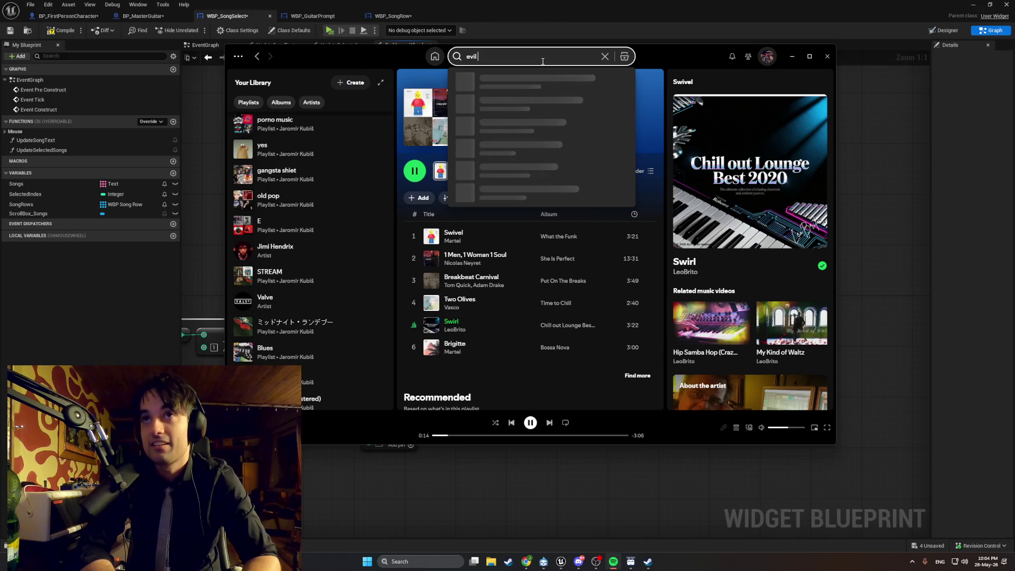
text( interpol)
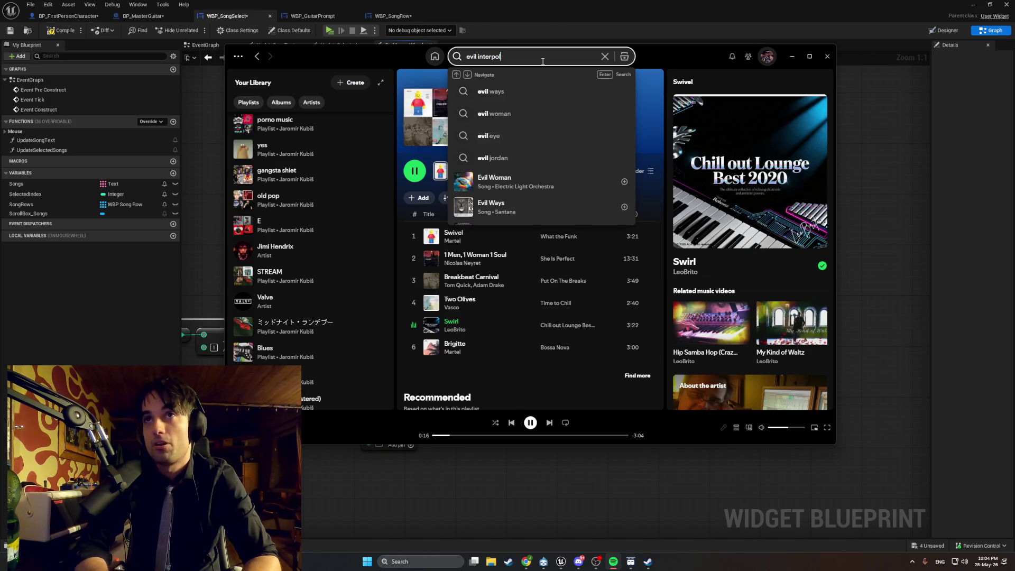
click(465, 94)
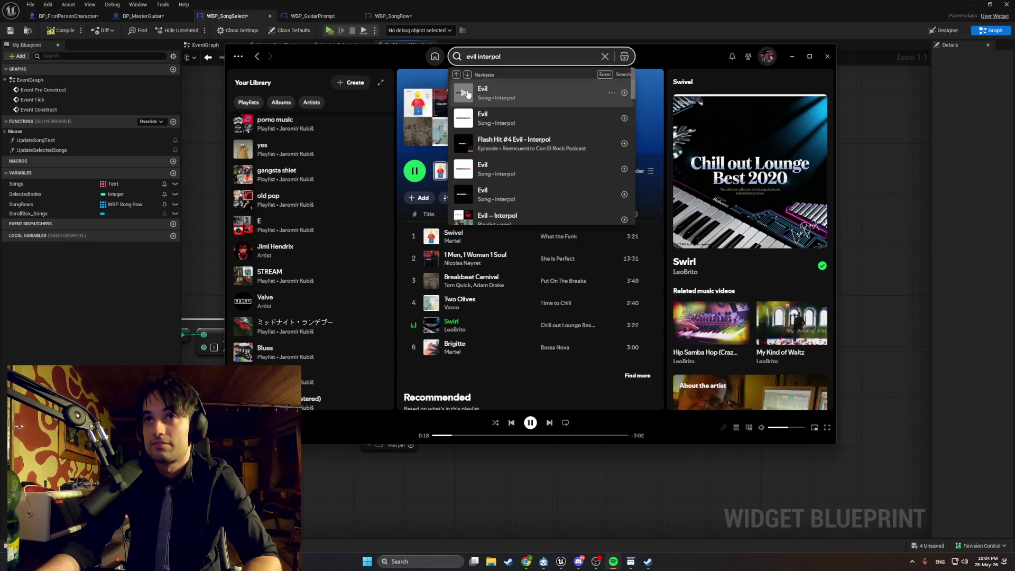
key(alt+Tab)
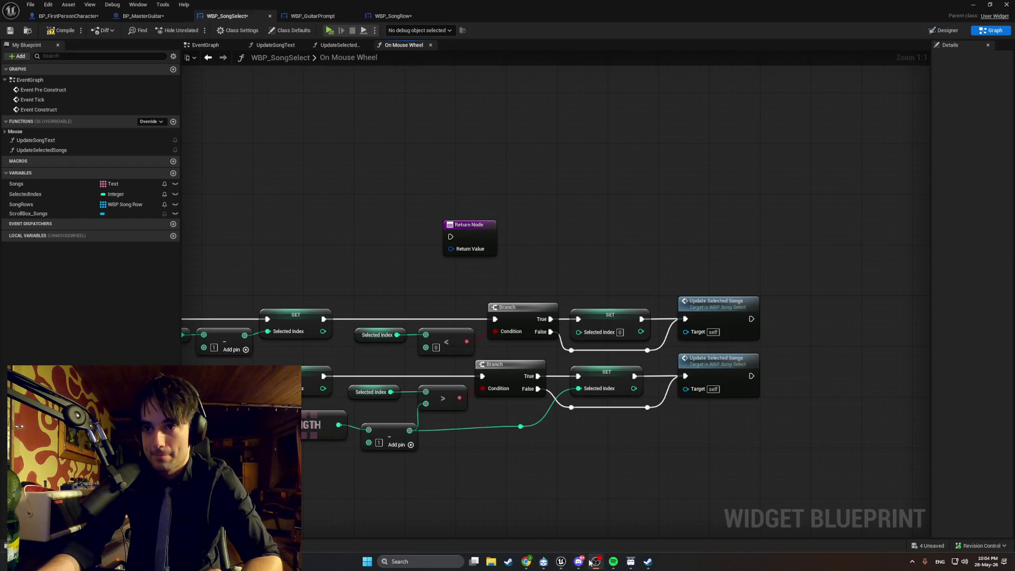
Zoom out and snip a screenshot of the On Mouse Wheel graph with Win+Shift+S.
mouse_move(612, 562)
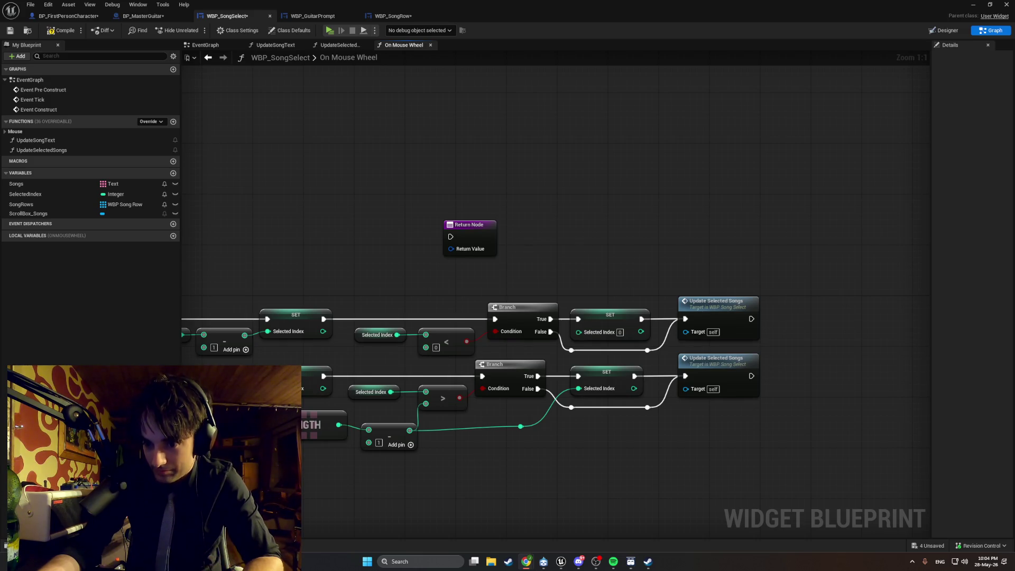
scroll(730, 475, down, 1)
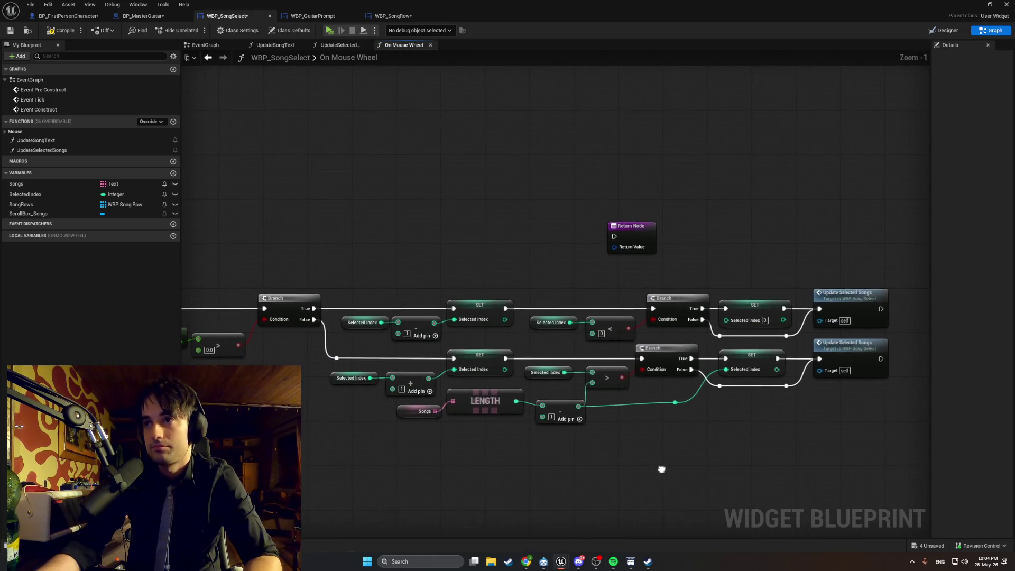
key(super+shift+s)
drag(900, 411, 261, 219)
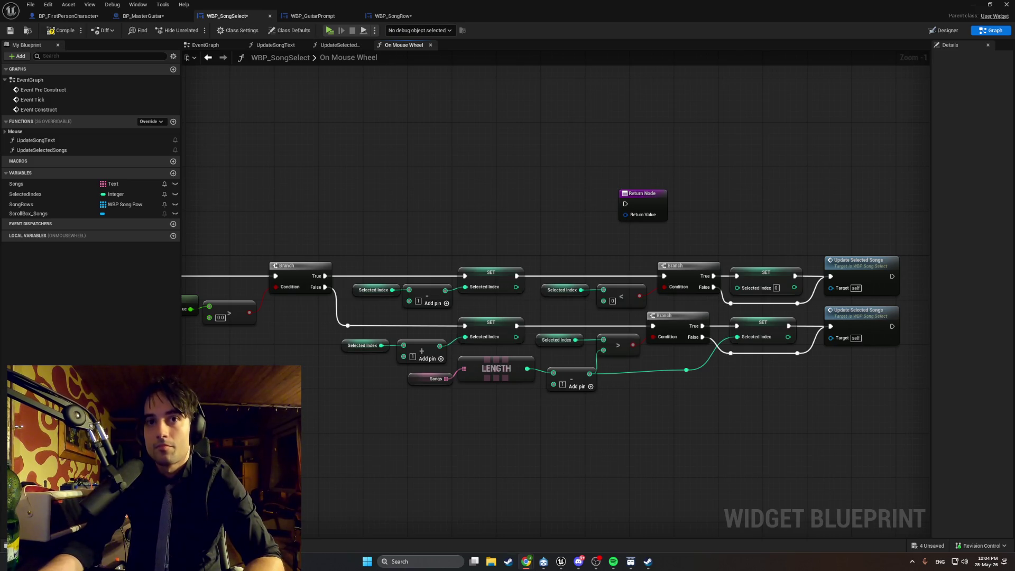
Pan to the Return Node, select it, and drag the Details splitter left to widen it.
drag(461, 420, 874, 421)
drag(652, 373, 519, 377)
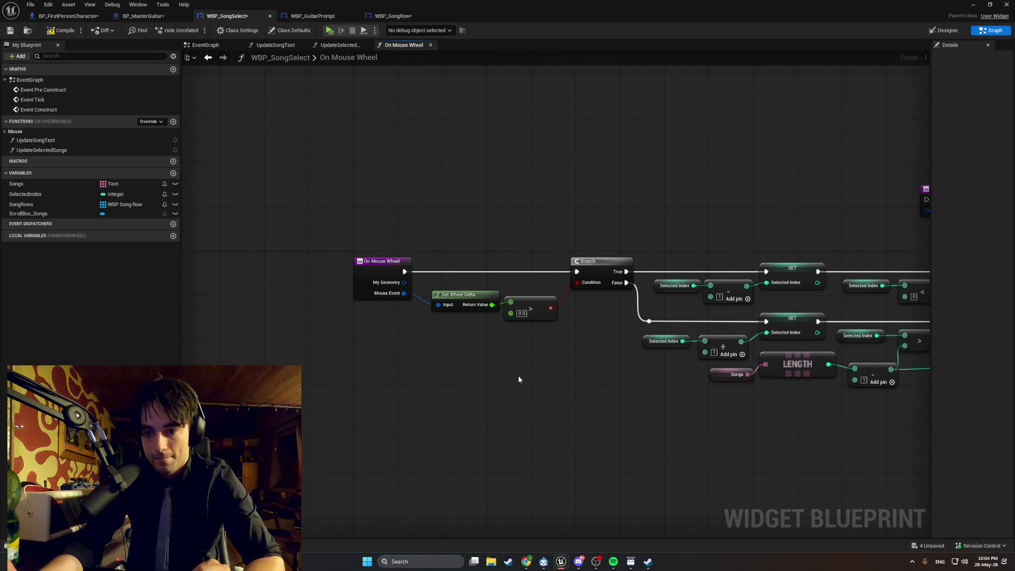
drag(546, 458, 362, 468)
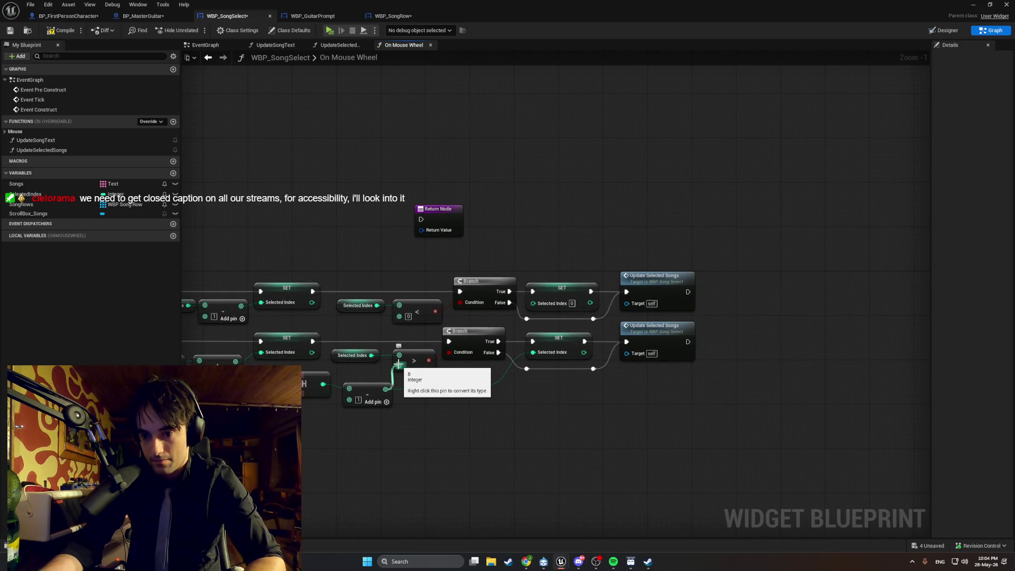
click(444, 213)
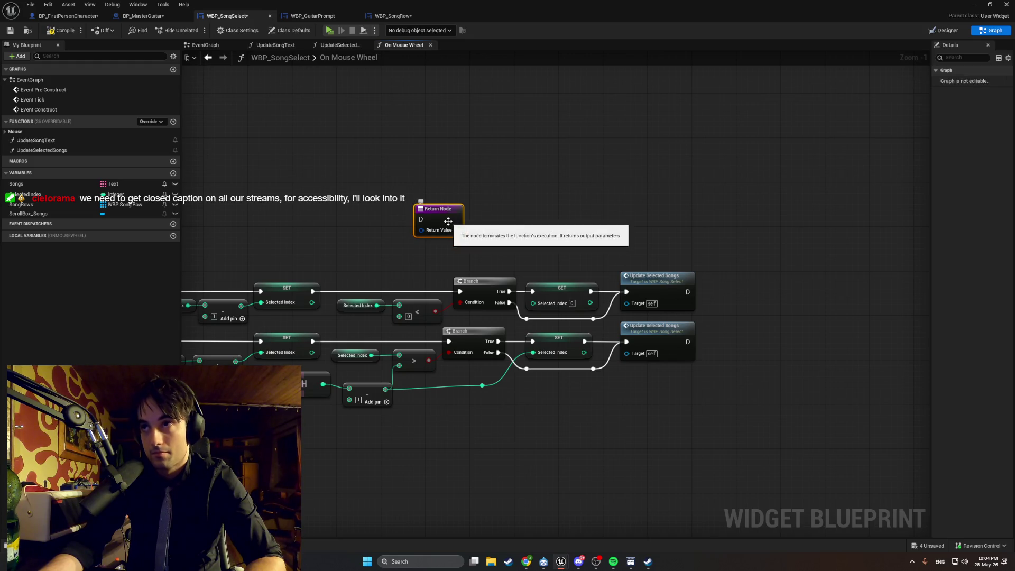
mouse_move(929, 122)
mouse_down()
mouse_move(728, 129)
mouse_move(702, 174)
mouse_move(724, 222)
mouse_move(723, 264)
mouse_up()
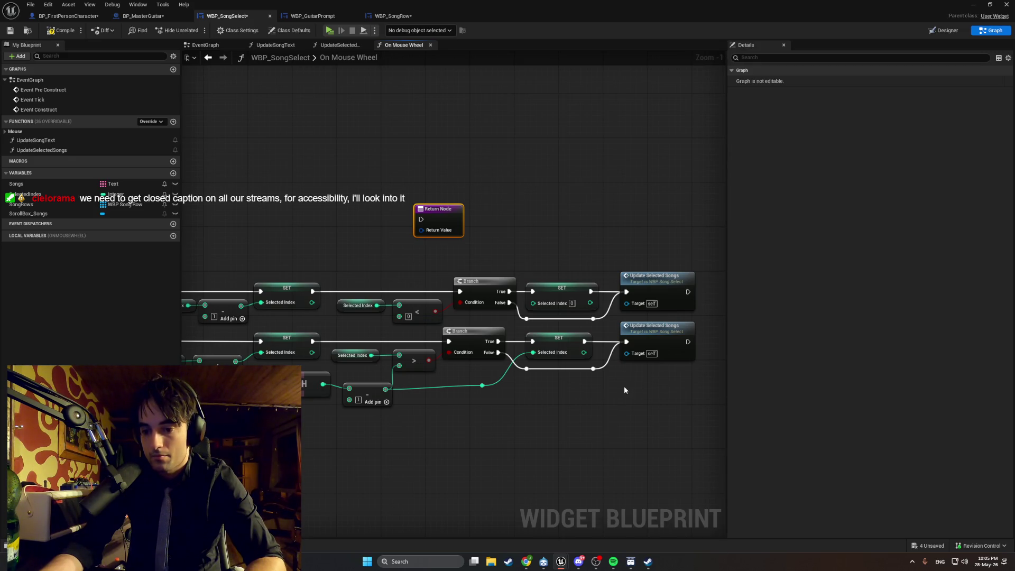
Add a Handled event reply node beside the Return Node, then go back to the level editor.
click(776, 58)
text(hand)
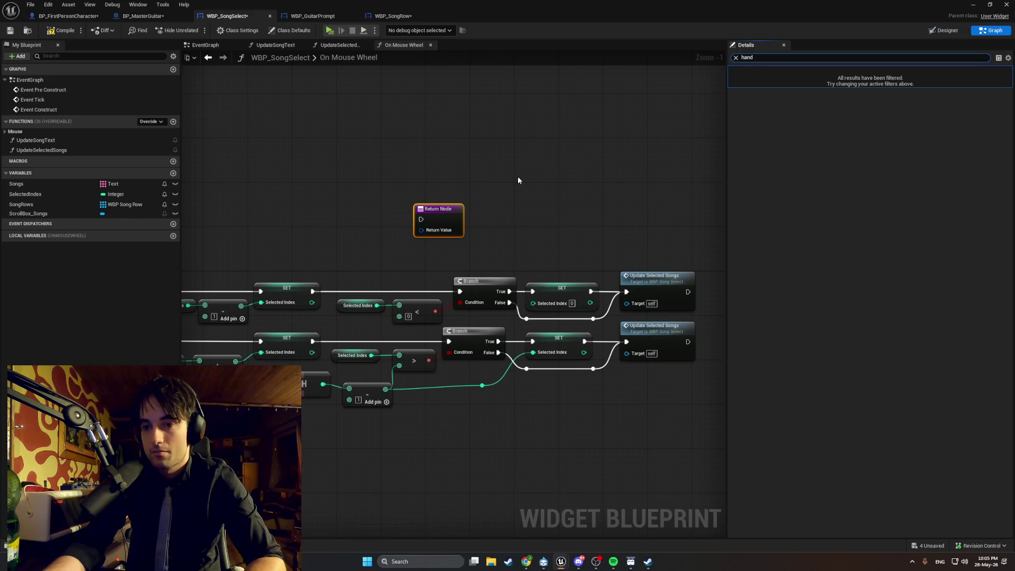
right_click(531, 205)
text(hand)
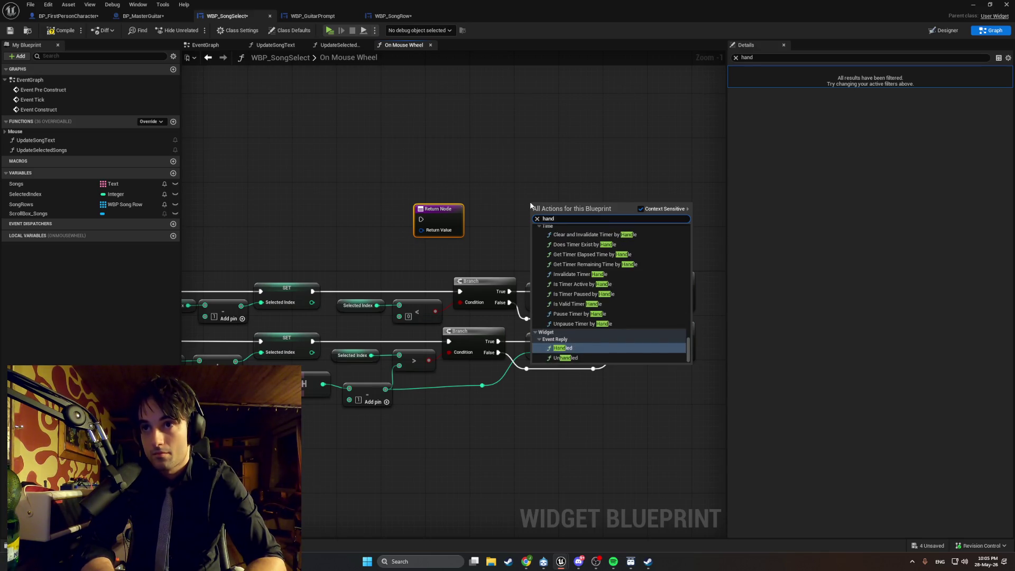
key(Return)
mouse_move(537, 205)
mouse_down()
mouse_move(376, 225)
mouse_move(646, 408)
mouse_move(422, 229)
mouse_up()
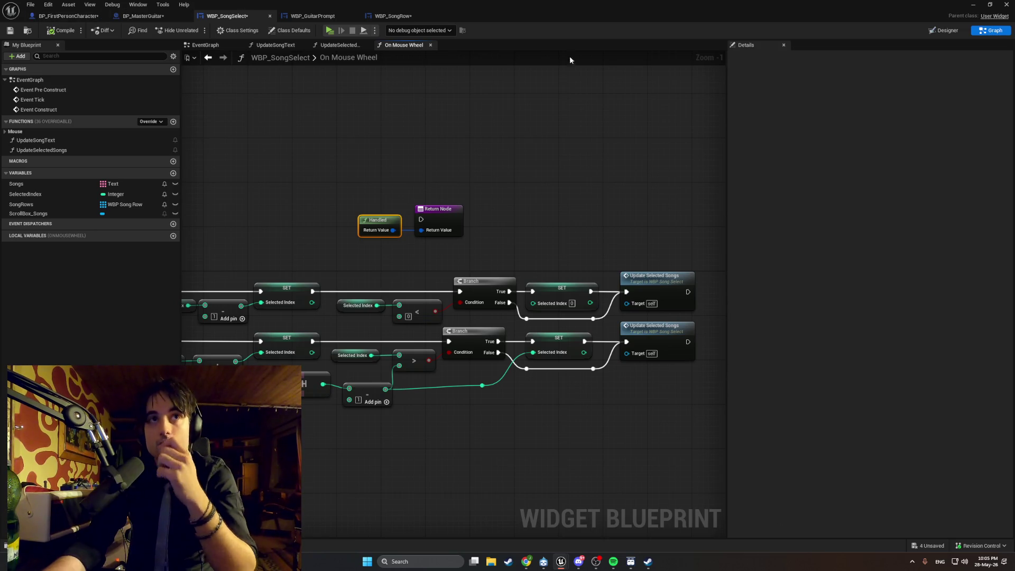
click(972, 5)
Play-test the game: open the Choose Song menu with R, cycle hotbar slots 3–5, and exit with Esc.
click(195, 31)
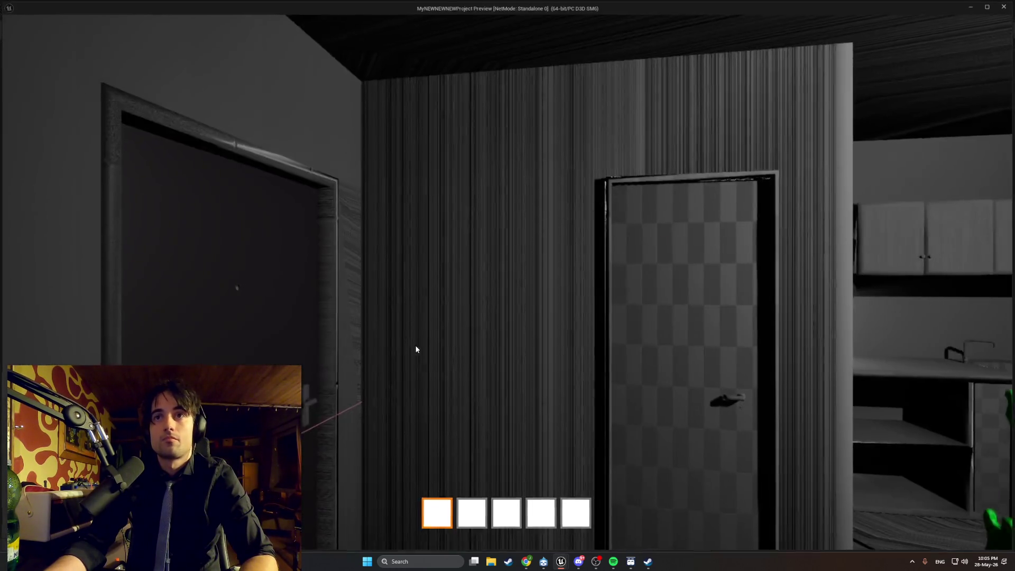
key(r)
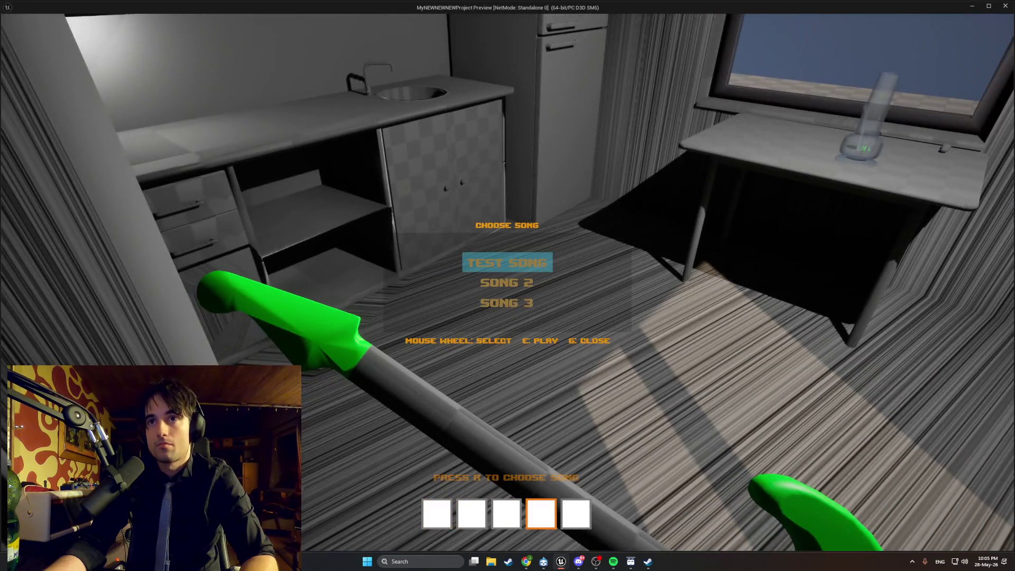
key(3)
key(4)
key(5)
key(Escape)
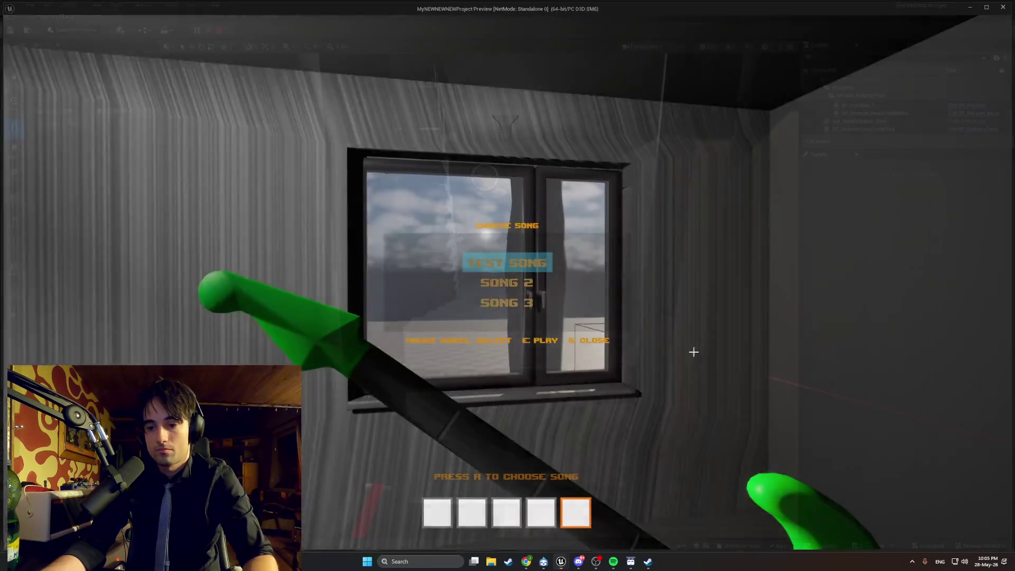
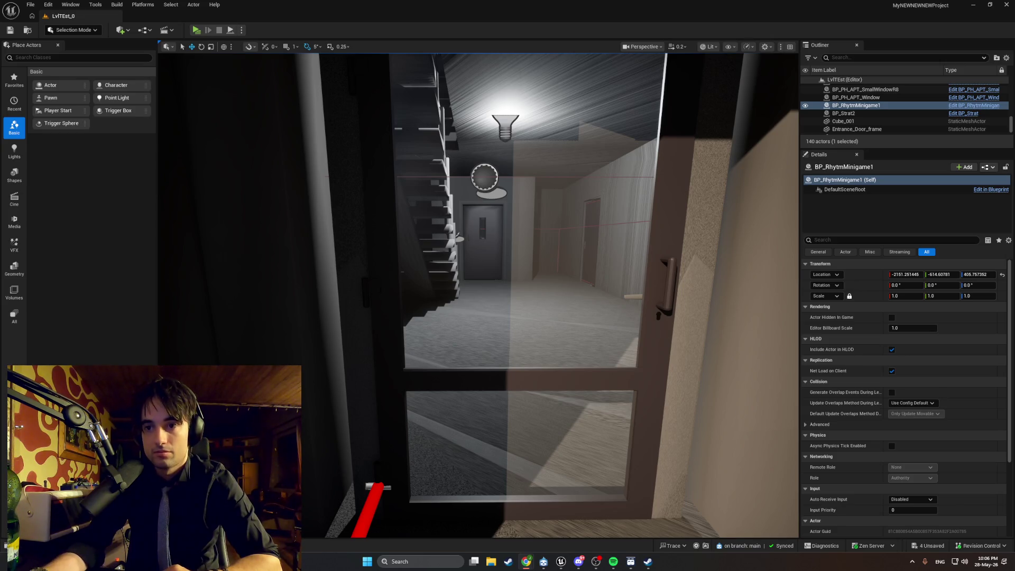
Bring WBP_SongSelect forward in Designer view with ScrollBox_Songs' properties shown.
mouse_move(559, 565)
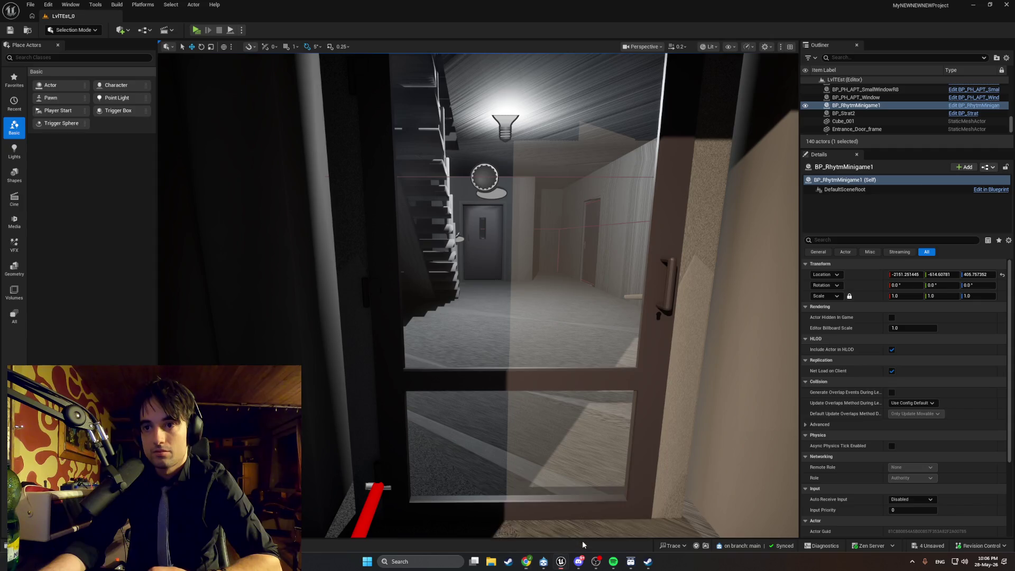
click(582, 540)
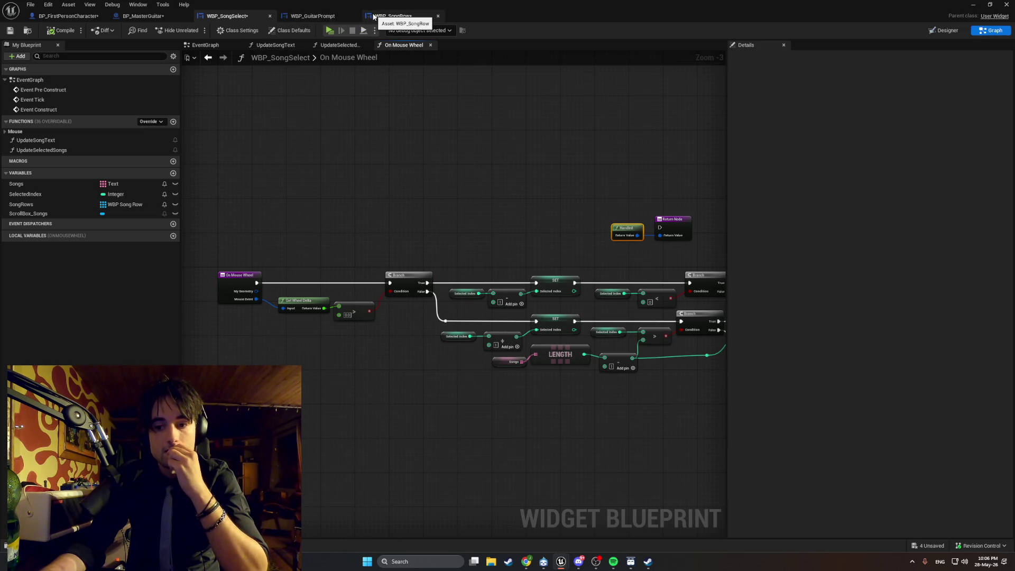
click(943, 30)
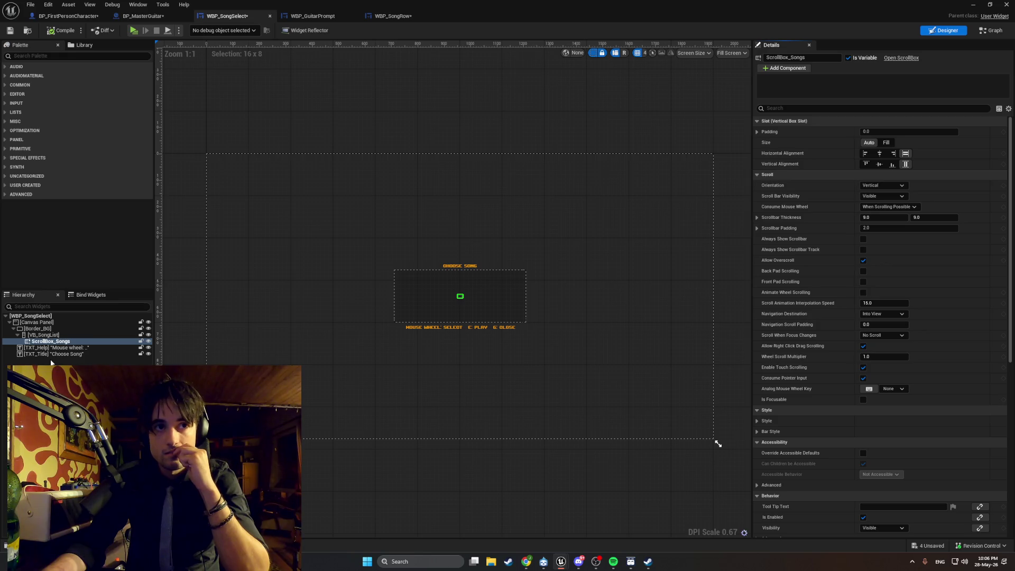
Filter Details by 'consume', screenshot it, and set Consume Mouse Wheel to Never.
click(778, 109)
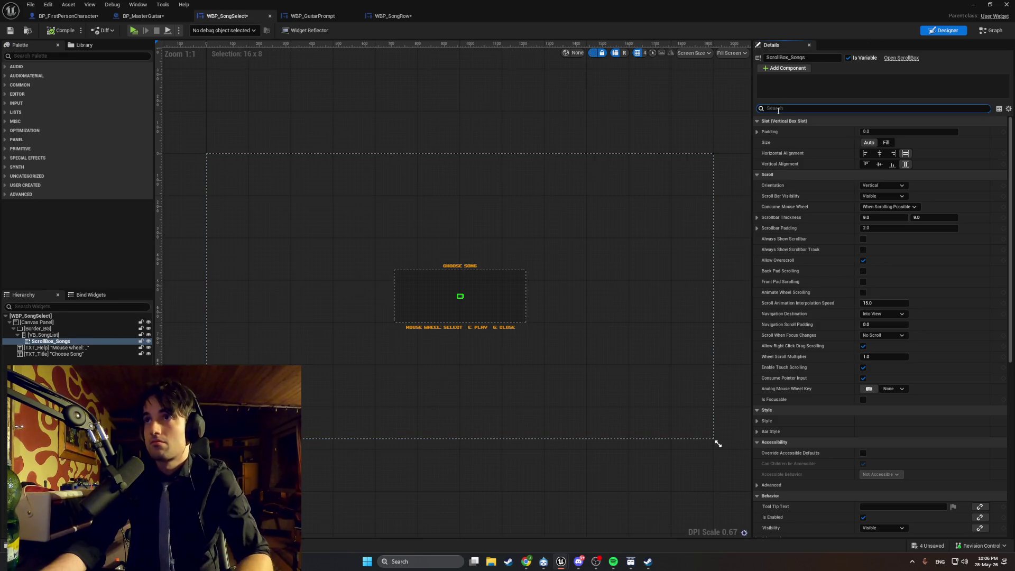
text(consume)
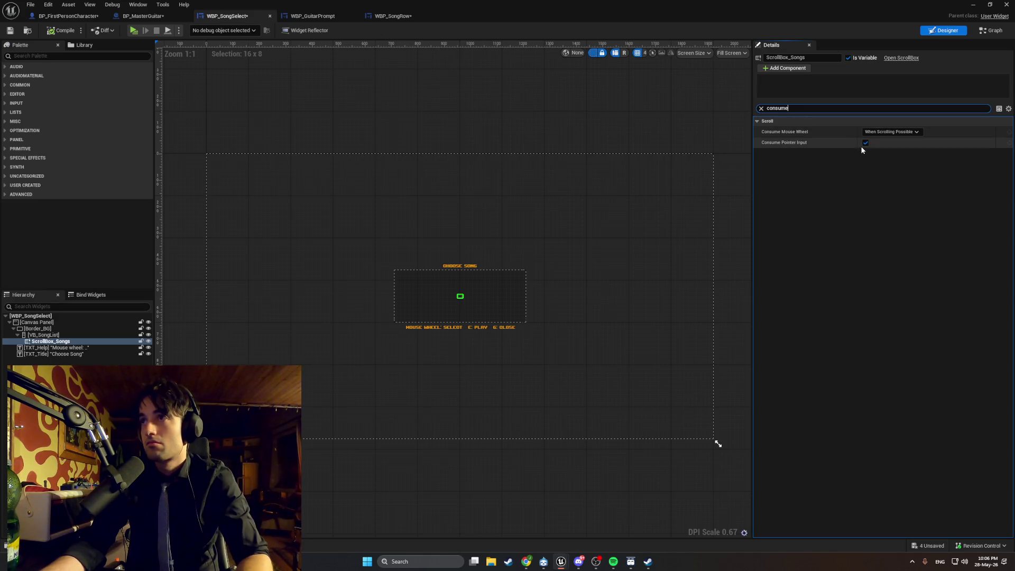
key(super)
key(super+shift+s)
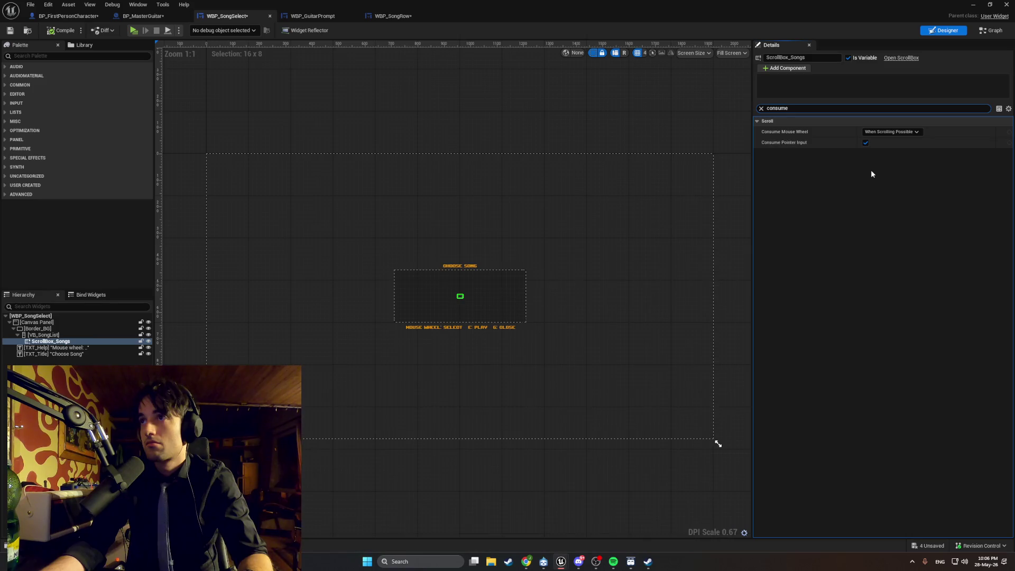
drag(951, 166, 785, 117)
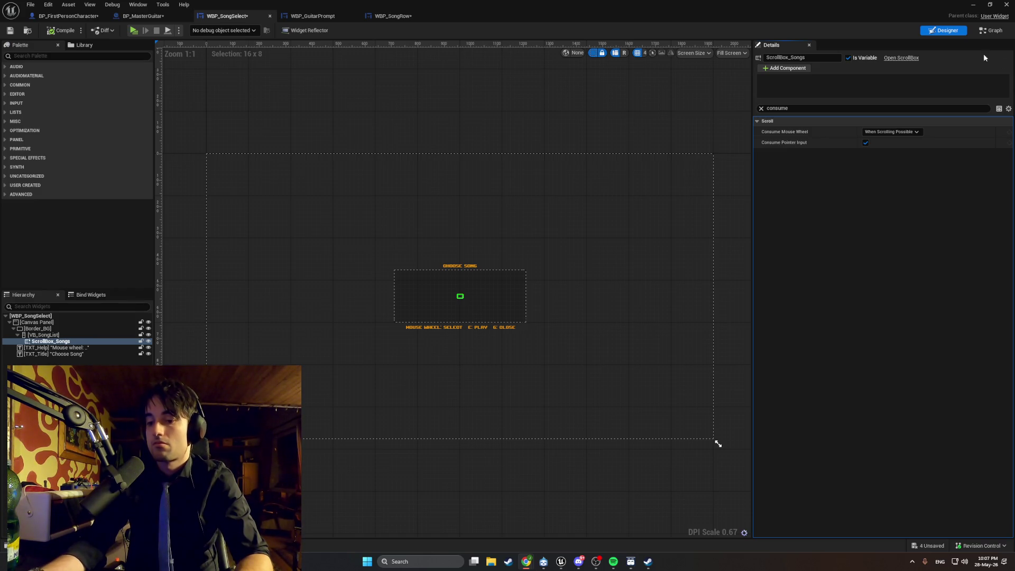
click(918, 132)
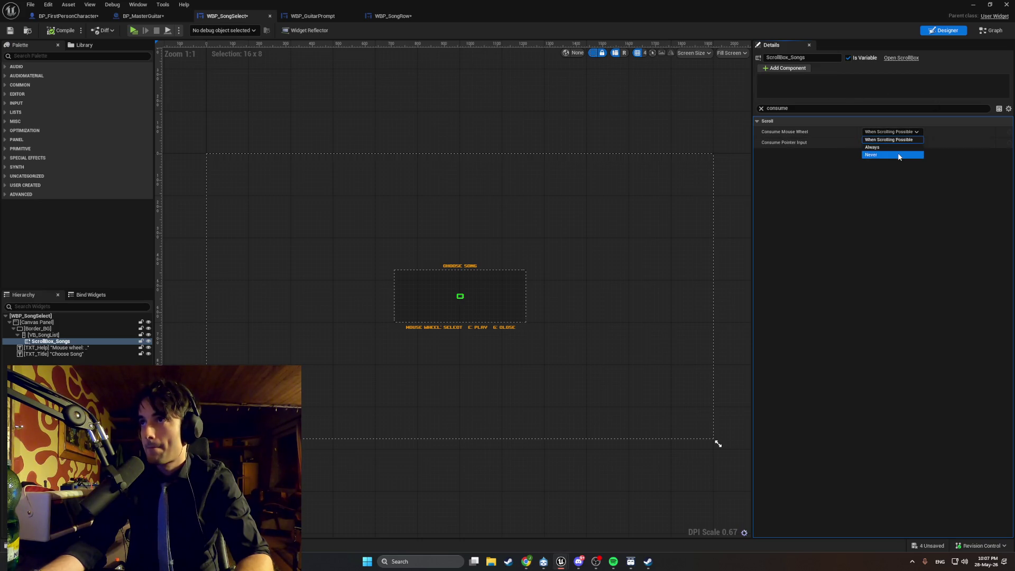
click(898, 157)
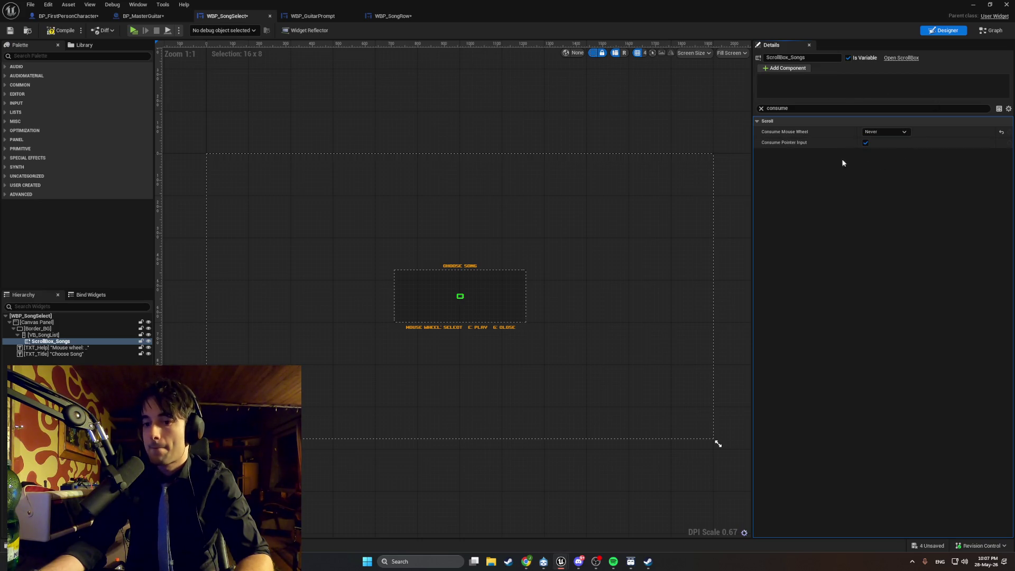
Compile, untick Consume Pointer Input, and launch a standalone play test.
click(61, 34)
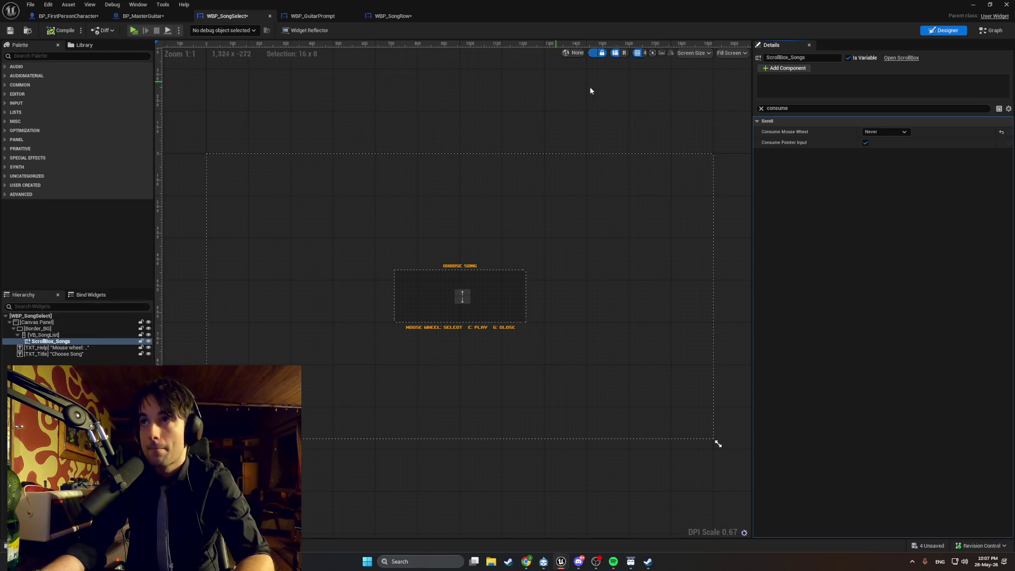
click(865, 142)
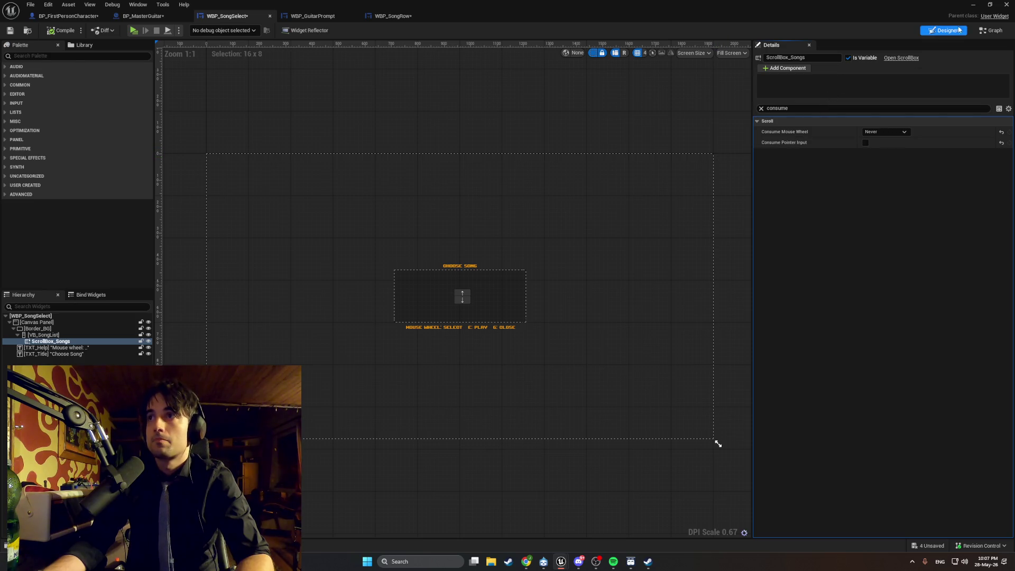
click(973, 4)
click(196, 30)
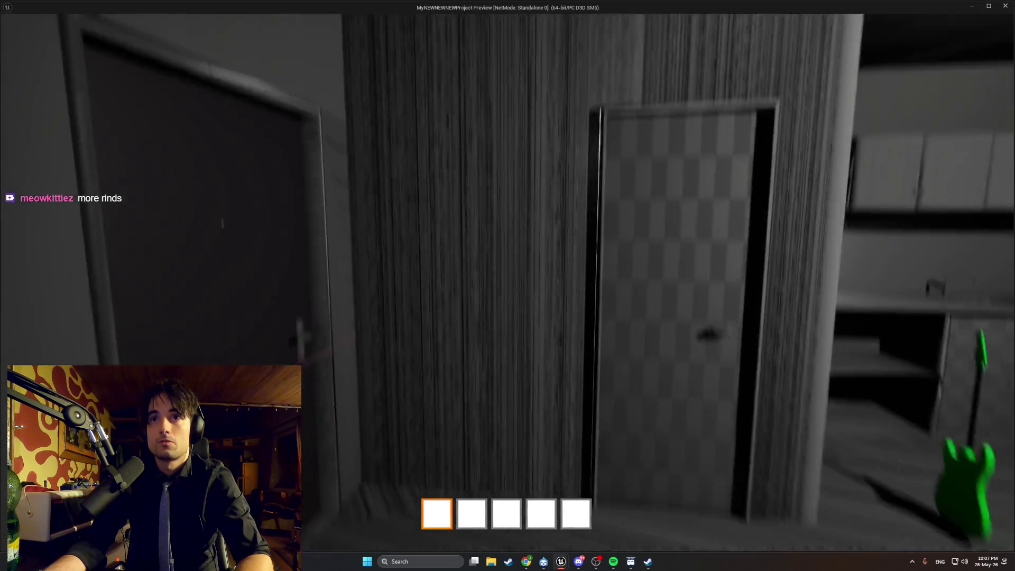
Open the Choose Song menu with E, end the test, and return to WBP_SongSelect's graph.
key(e)
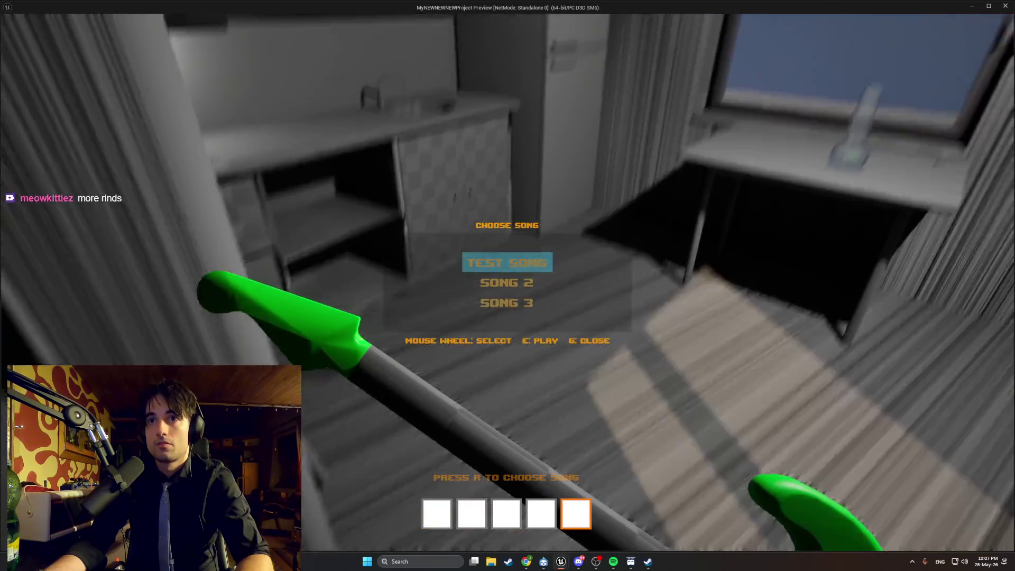
key(Escape)
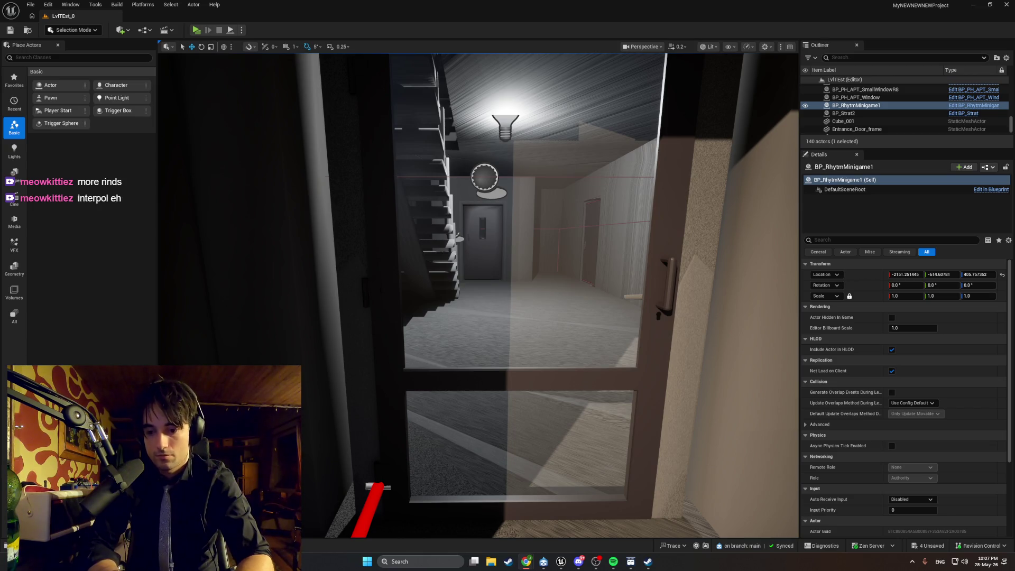
mouse_move(560, 561)
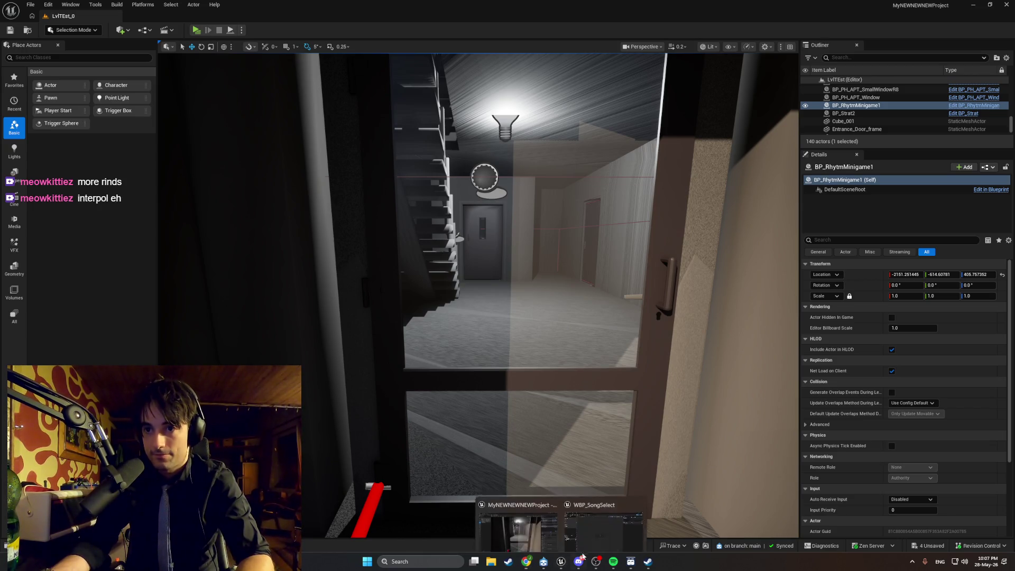
click(605, 537)
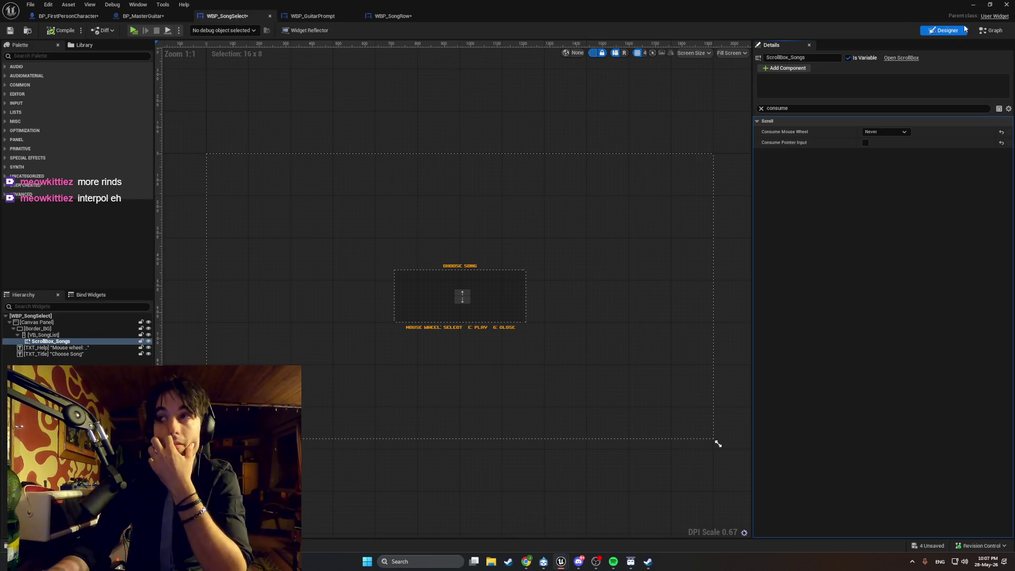
key(ctrl+shift+alt+g)
scroll(359, 207, up, 4)
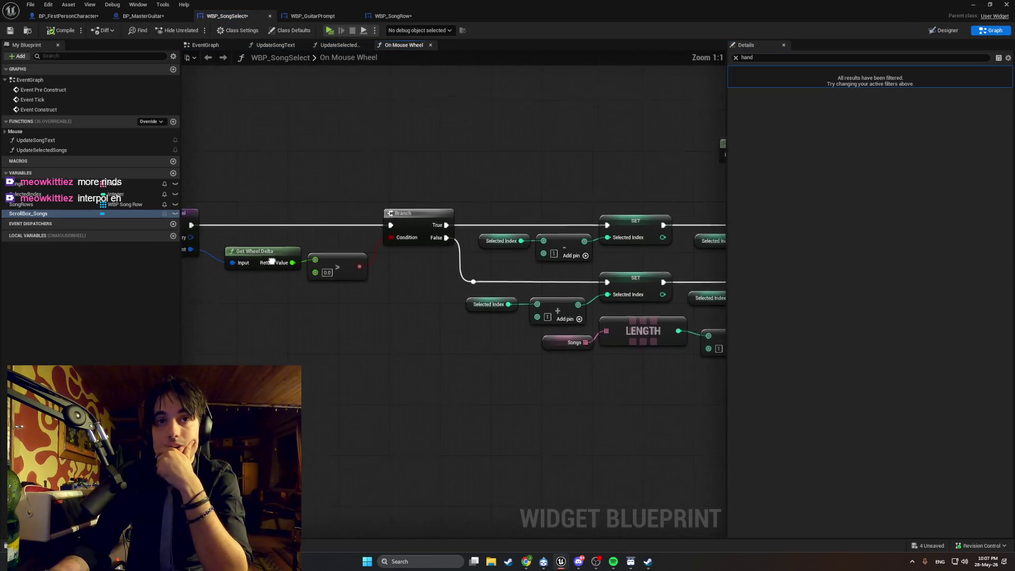
Add a Print String node to the On Mouse Wheel graph and move it up.
right_click(405, 364)
text(print string)
click(446, 397)
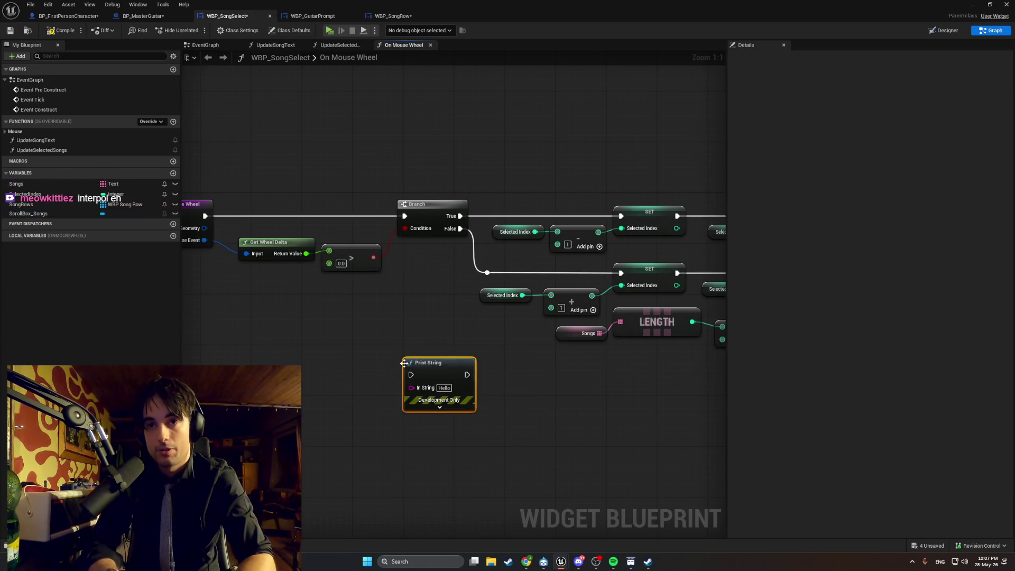
drag(420, 363, 407, 311)
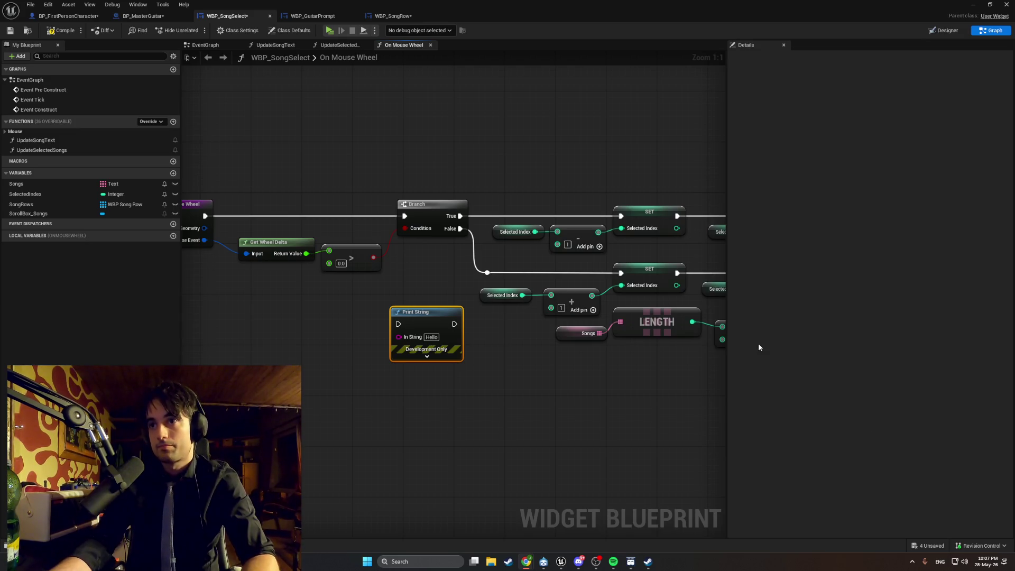
Widen the graph to full width, frame the whole On Mouse Wheel logic, screenshot it, then show Spotify.
drag(725, 369, 1010, 370)
scroll(670, 419, down, 1)
mouse_move(670, 419)
mouse_down()
mouse_move(618, 417)
mouse_move(659, 384)
mouse_up()
scroll(618, 417, down, 1)
scroll(625, 414, up, 1)
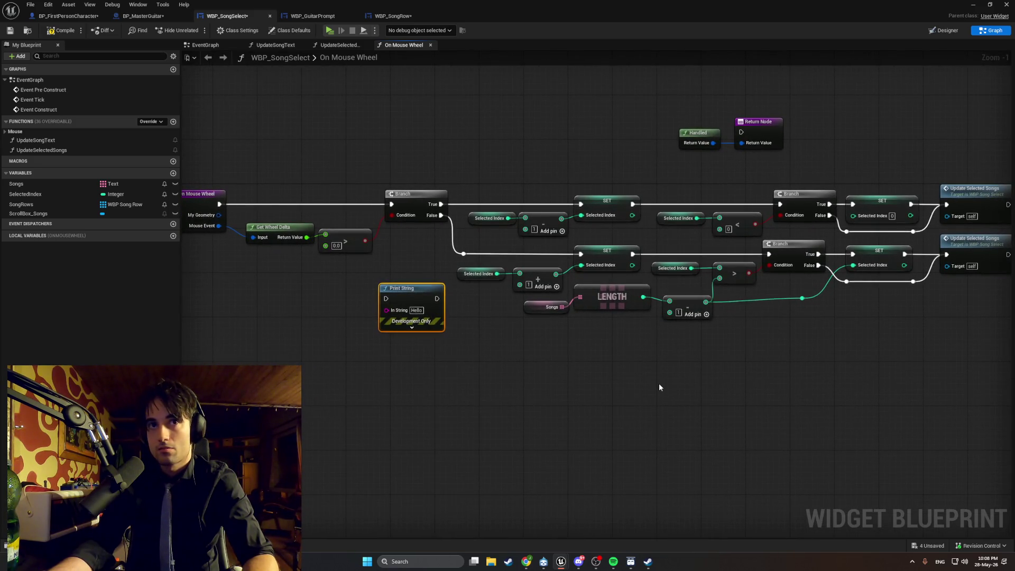
key(super+shift+s)
mouse_move(1014, 360)
mouse_down()
mouse_move(204, 123)
mouse_move(170, 103)
mouse_up()
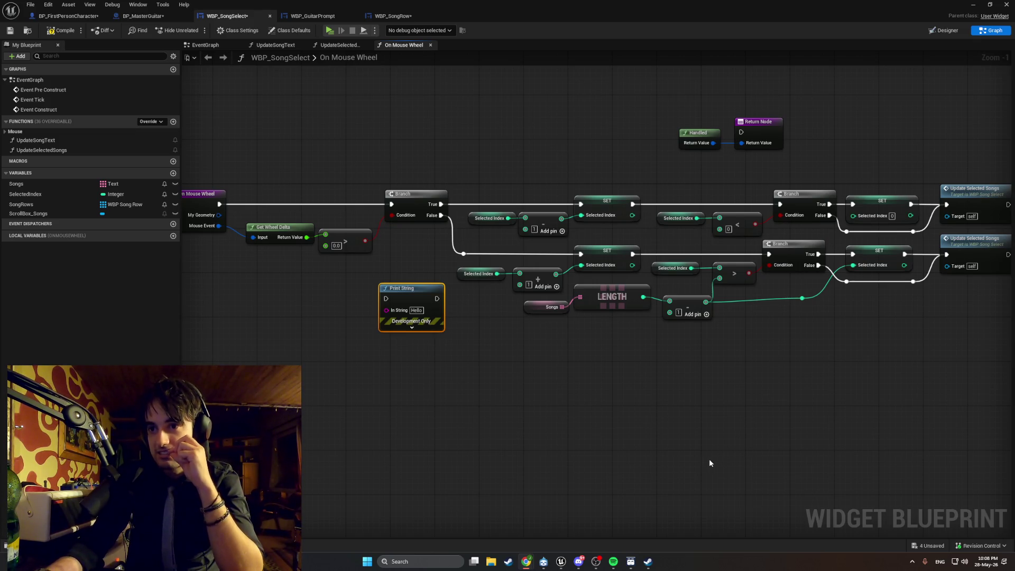
click(621, 558)
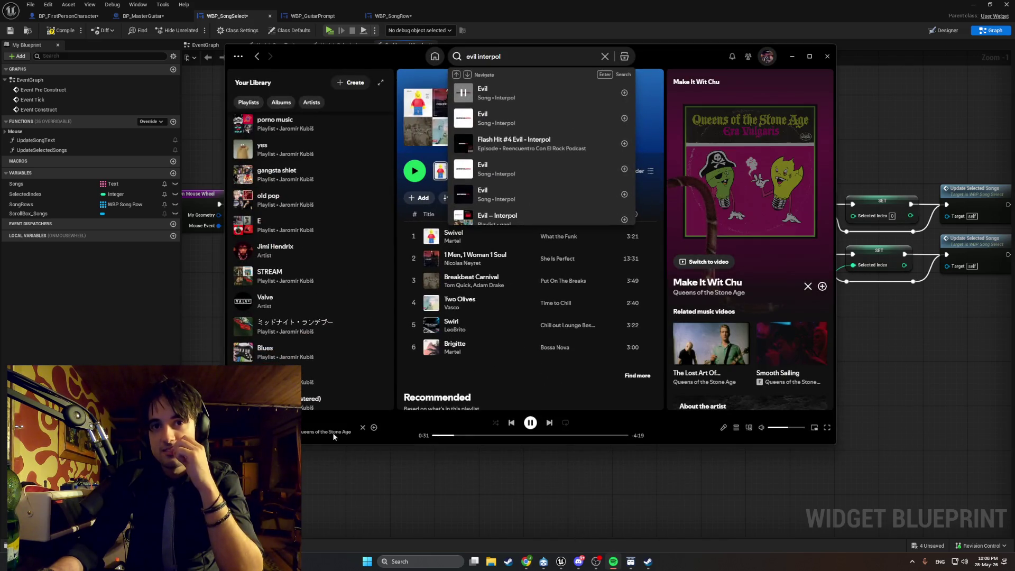
click(792, 56)
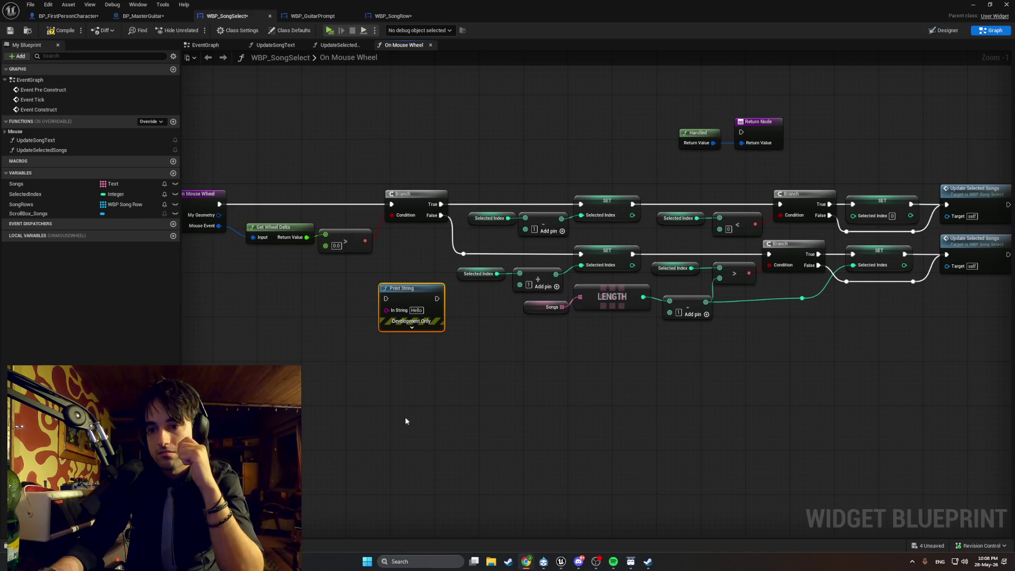
mouse_move(344, 430)
mouse_down()
mouse_move(396, 439)
mouse_move(401, 450)
mouse_move(424, 445)
mouse_up()
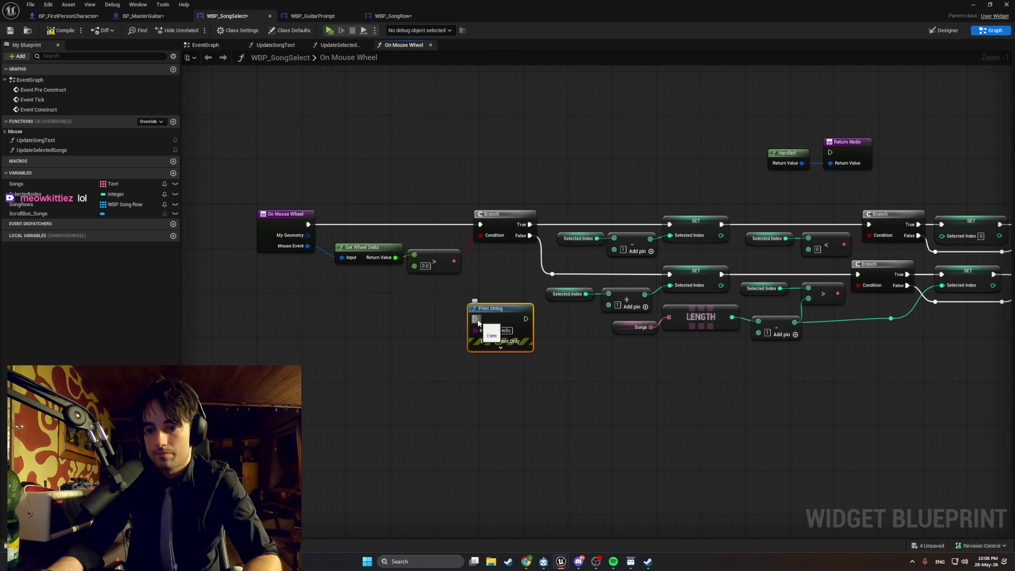
Place Print String above the Branch and wire it between On Mouse Wheel and the Branch.
drag(484, 304, 418, 165)
mouse_move(311, 223)
mouse_down()
mouse_move(343, 210)
mouse_move(304, 217)
mouse_move(407, 181)
mouse_move(479, 227)
mouse_up()
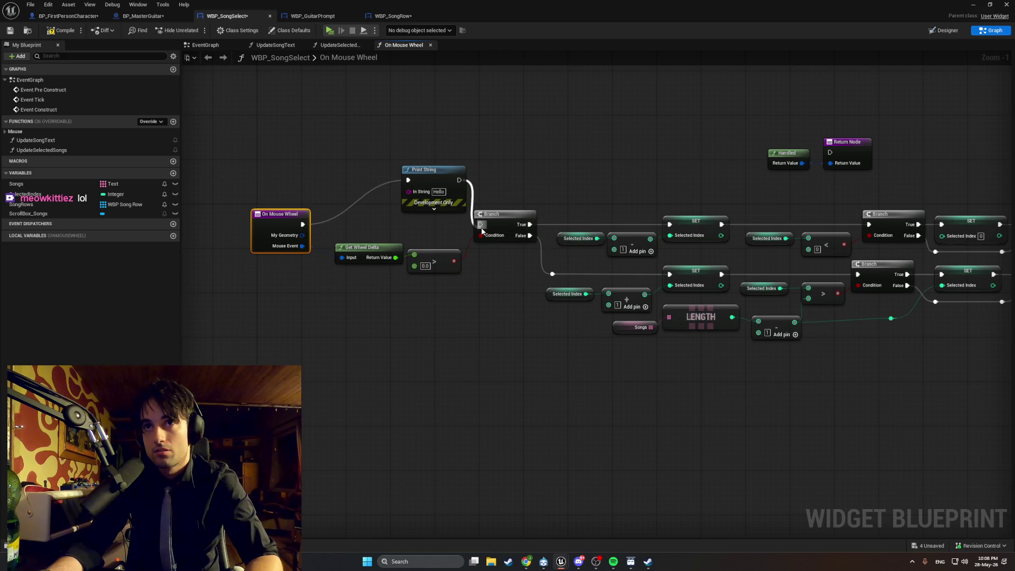
click(443, 196)
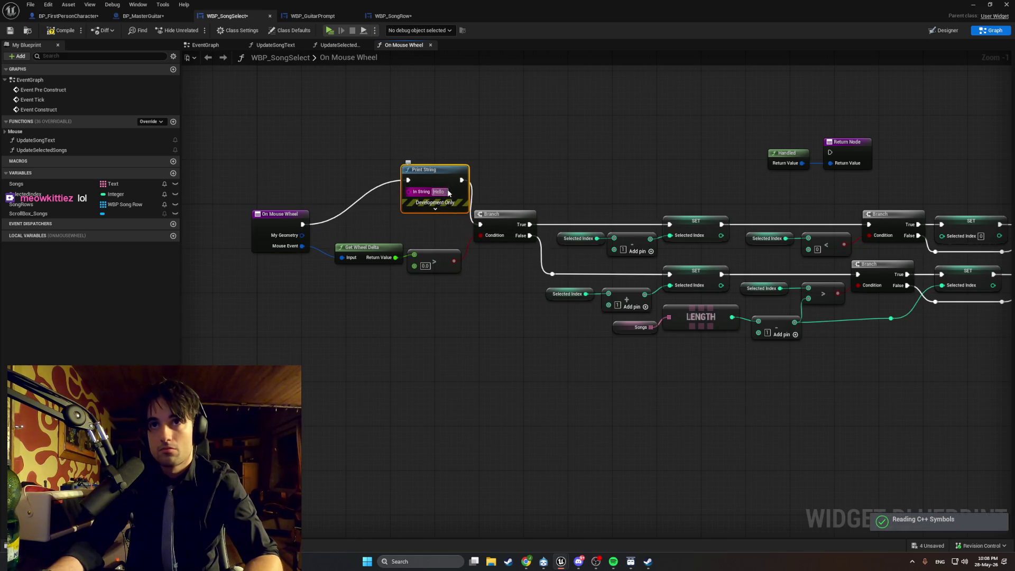
Set the Print String message to 'Mouse Wheeled' and return to the level editor.
click(440, 192)
text(M)
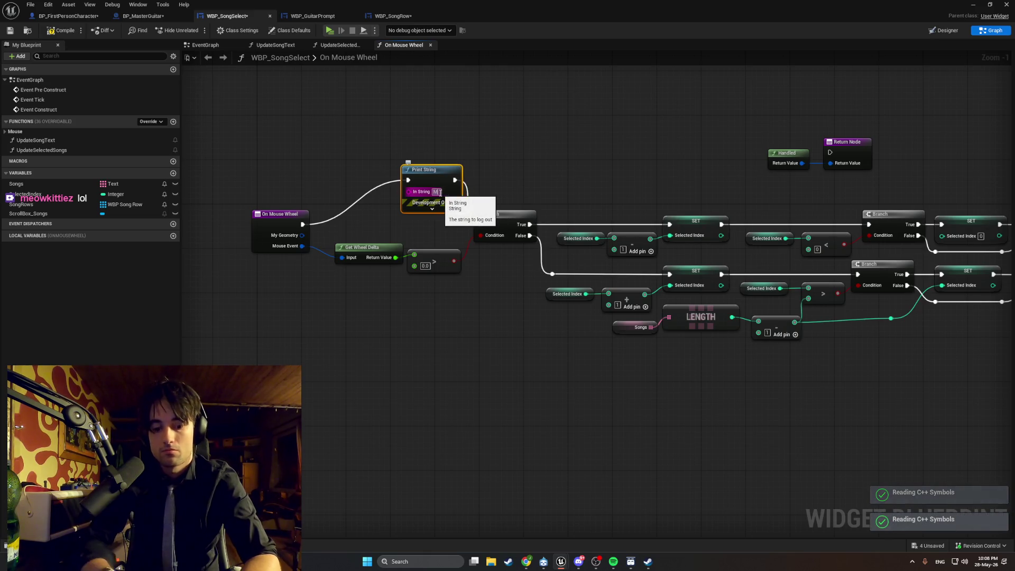
text(ouse Wheeled)
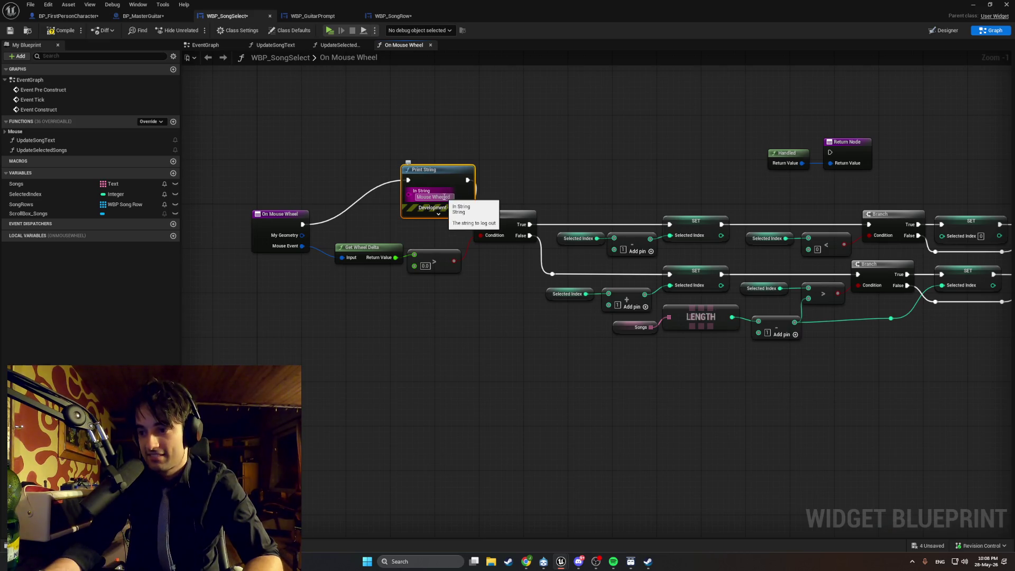
key(Return)
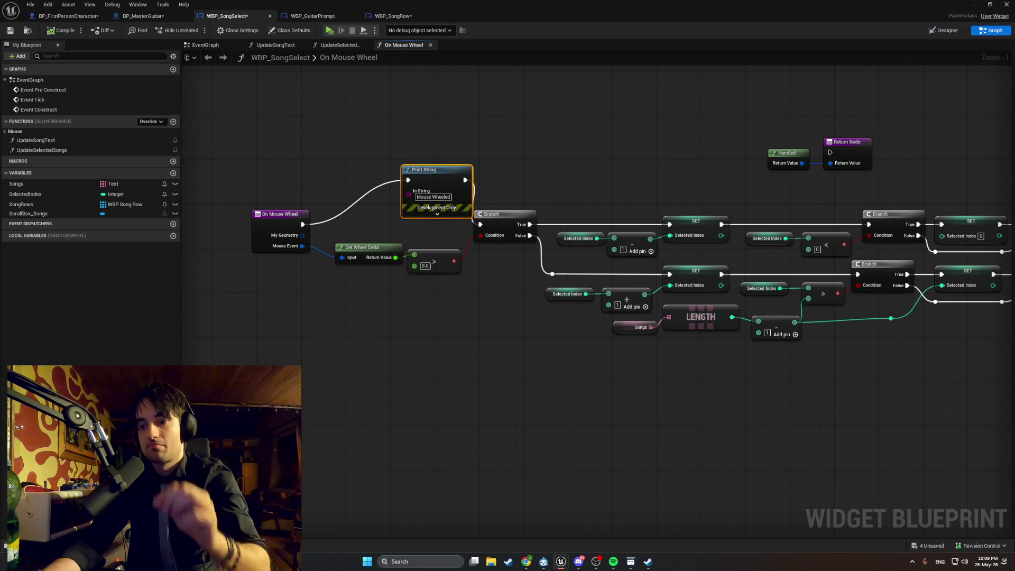
click(973, 4)
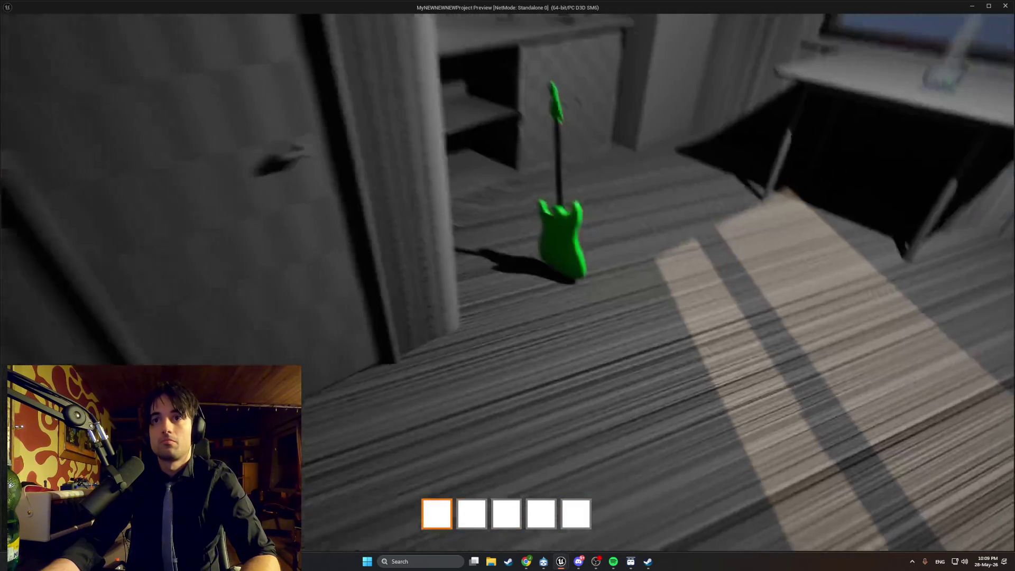
Pick up the green guitar, open the song menu and scroll, then stop and reopen WBP_SongSelect.
key(e)
key(r)
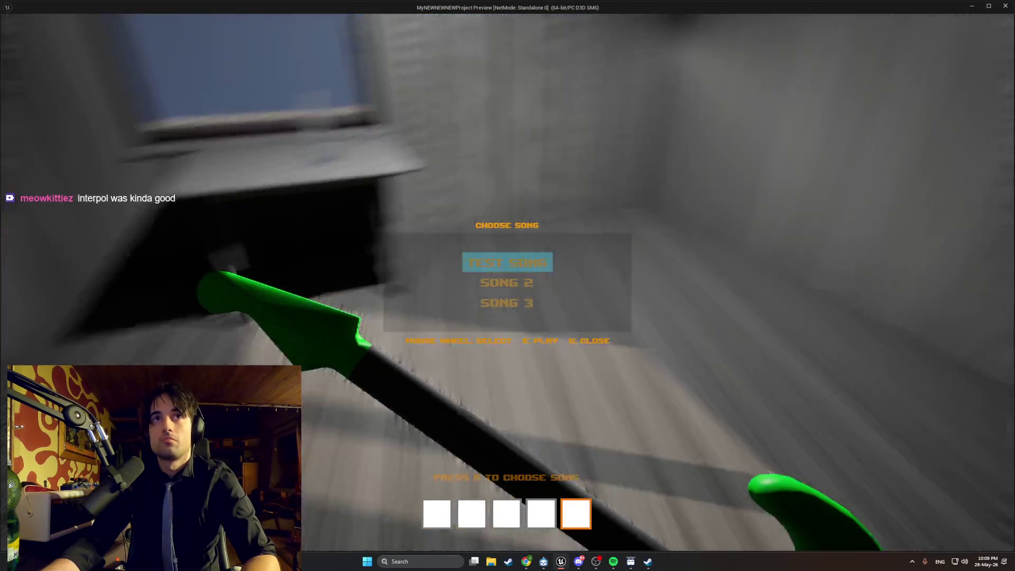
scroll(507, 285, down, 1)
key(Escape)
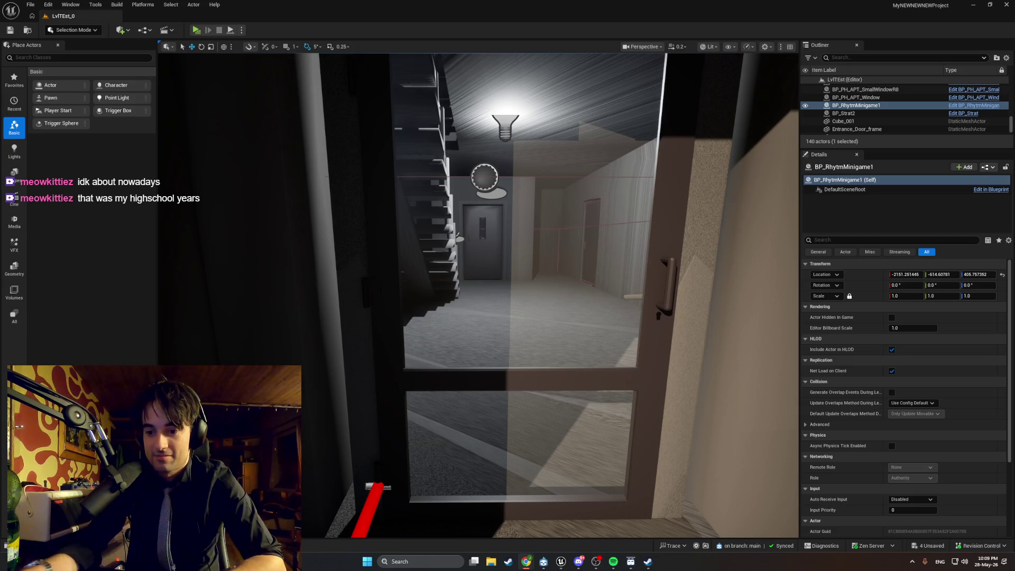
mouse_move(561, 561)
click(584, 534)
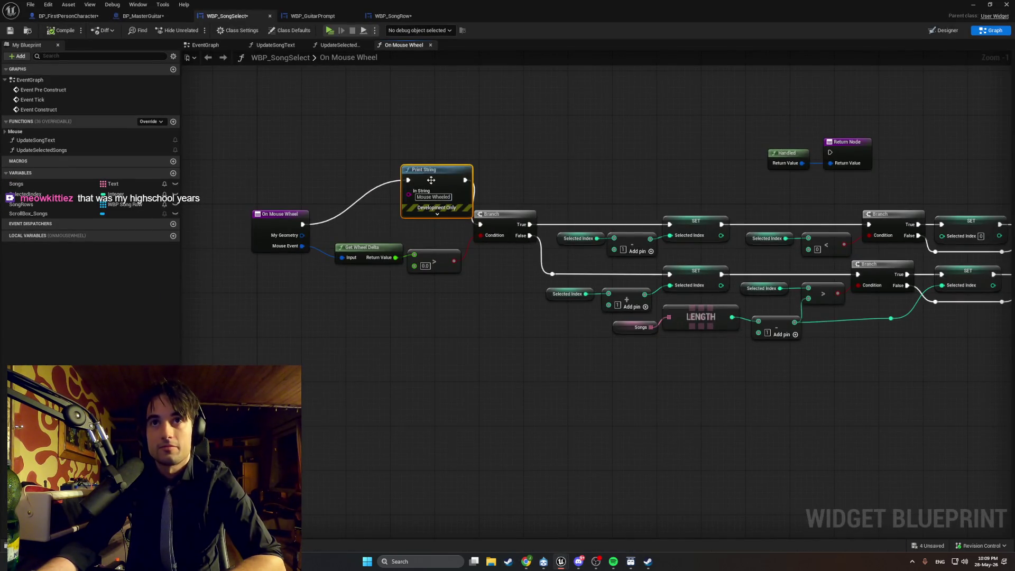
Cancel an accidental wire drag off On Mouse Wheel and undo to restore the Print String.
mouse_move(300, 228)
mouse_down()
mouse_move(454, 229)
mouse_move(393, 222)
mouse_up()
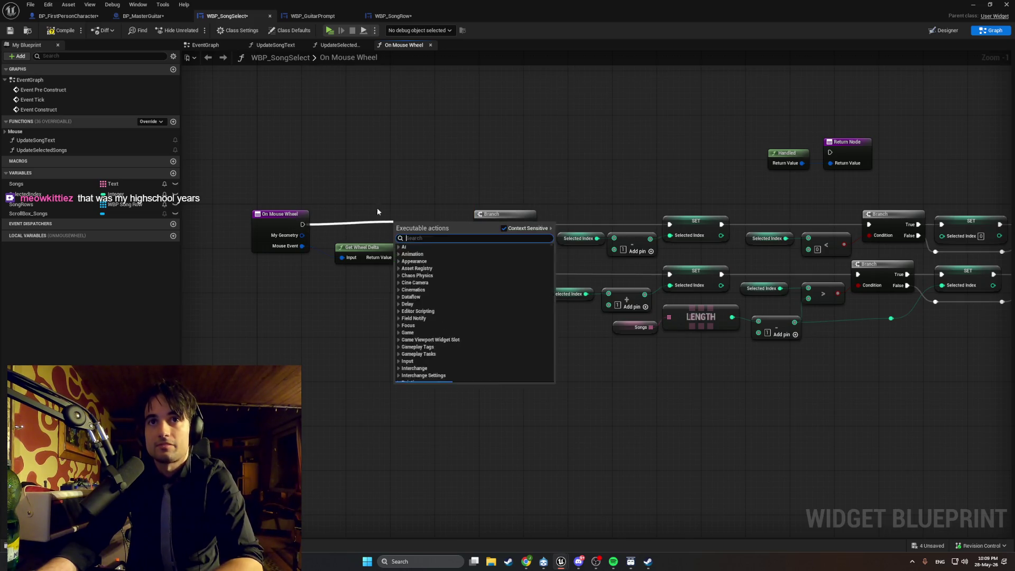
key(Escape)
key(ctrl+z)
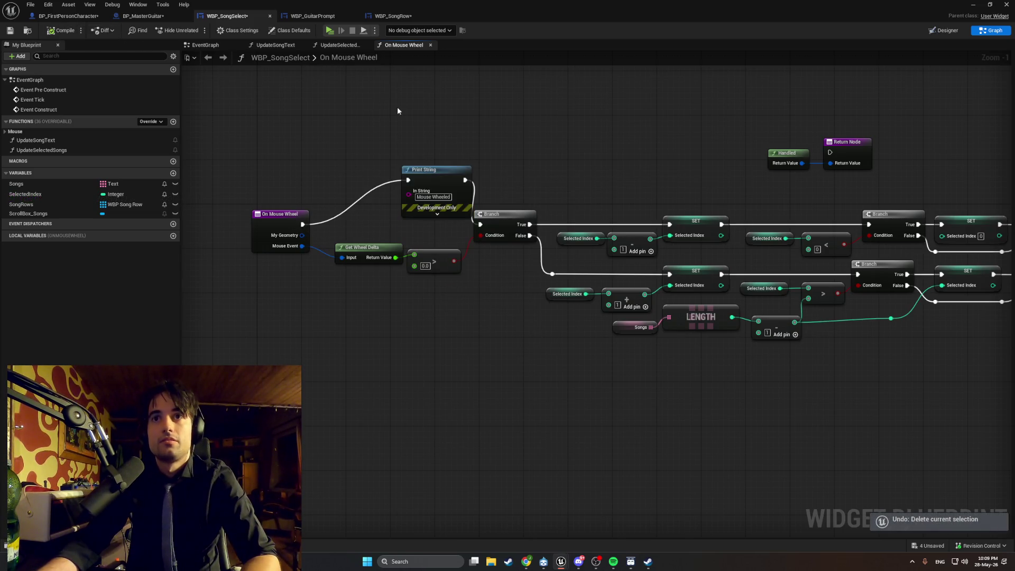
In BP_FirstPersonCharacter's EventGraph, drag from Get Player Controller's Return Value to list actions.
click(73, 18)
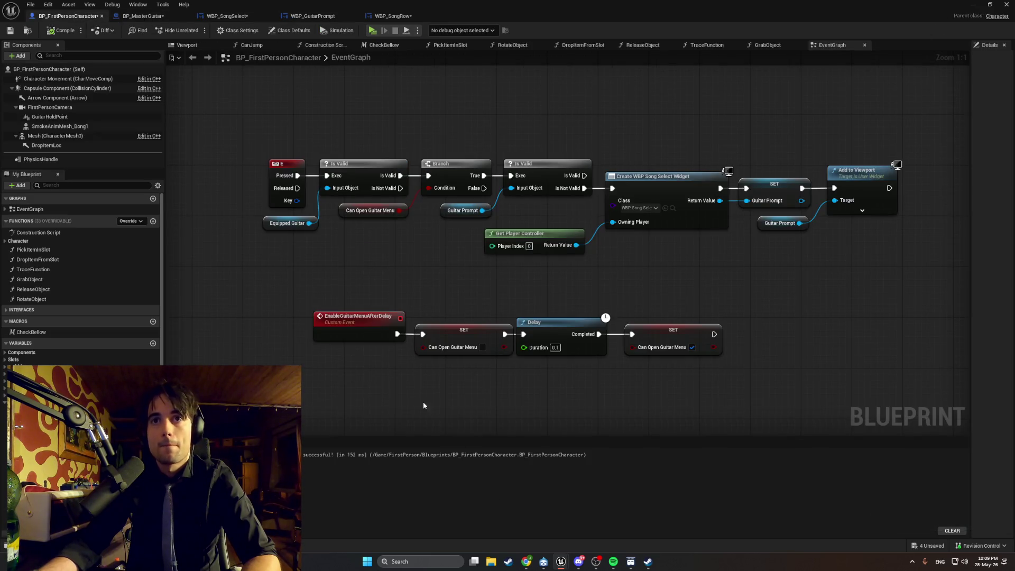
drag(570, 314, 531, 320)
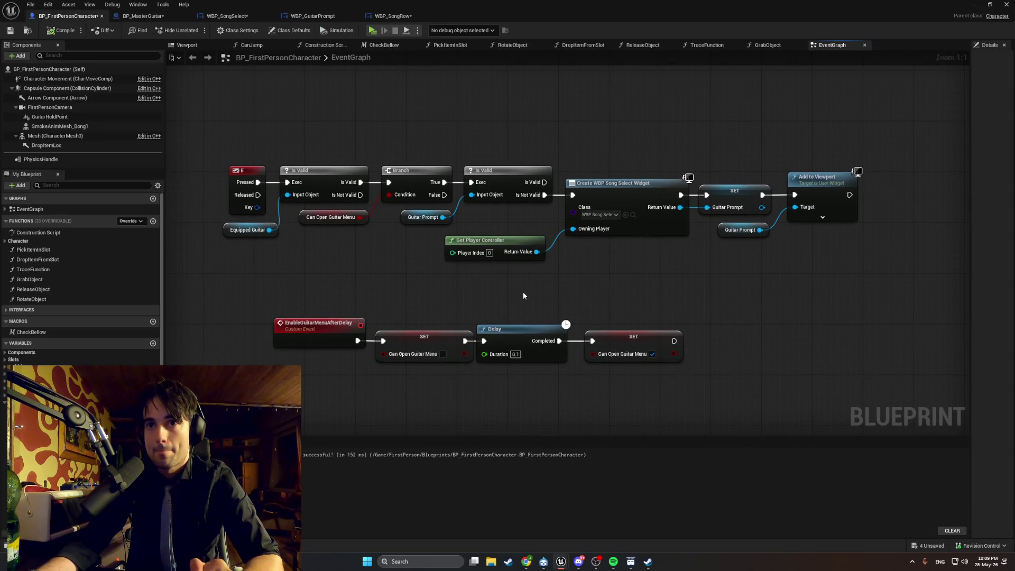
mouse_move(523, 295)
mouse_down()
mouse_move(376, 326)
mouse_move(177, 345)
mouse_up()
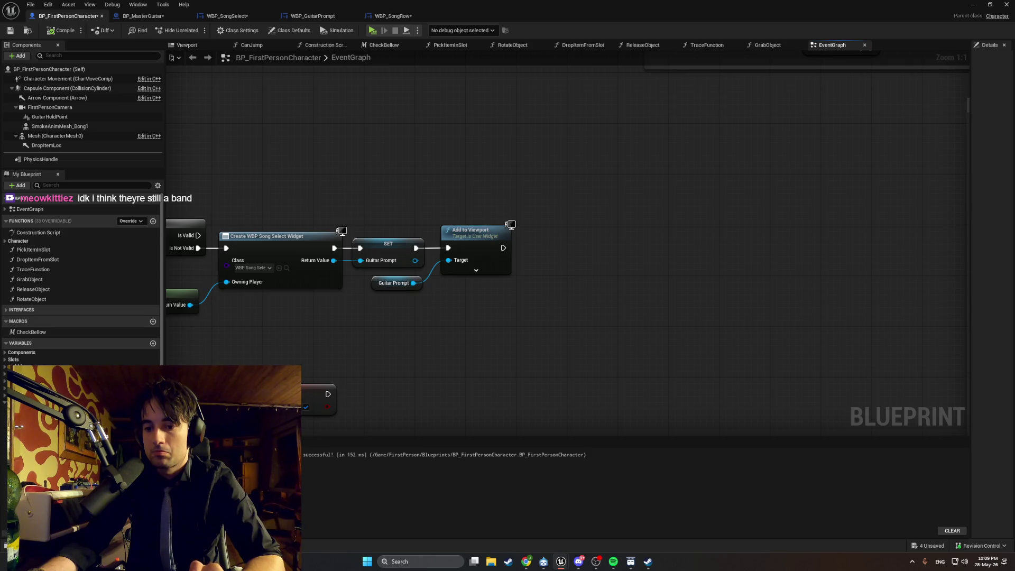
mouse_move(454, 375)
mouse_down()
mouse_move(470, 330)
mouse_move(366, 319)
mouse_up()
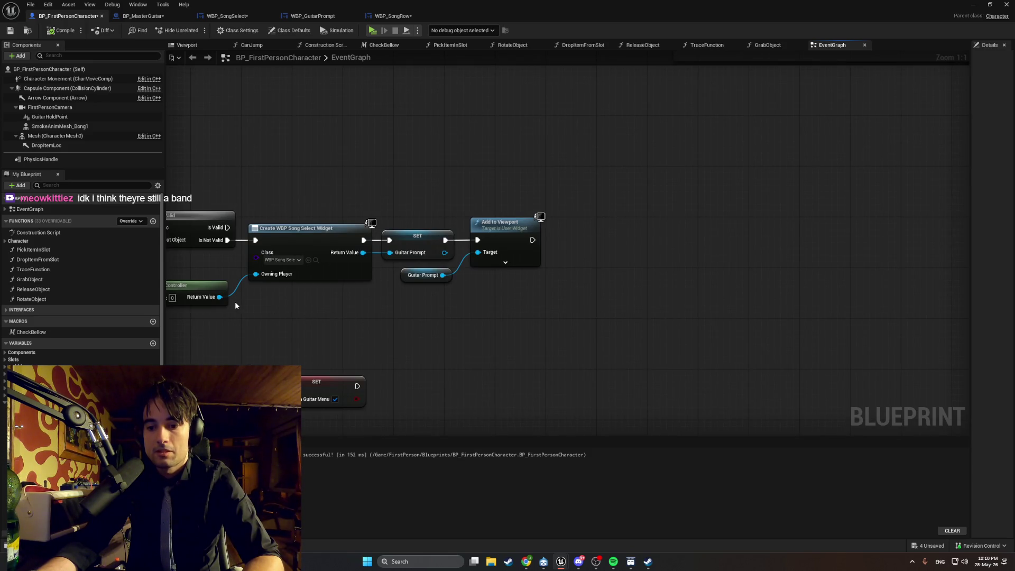
drag(219, 296, 545, 309)
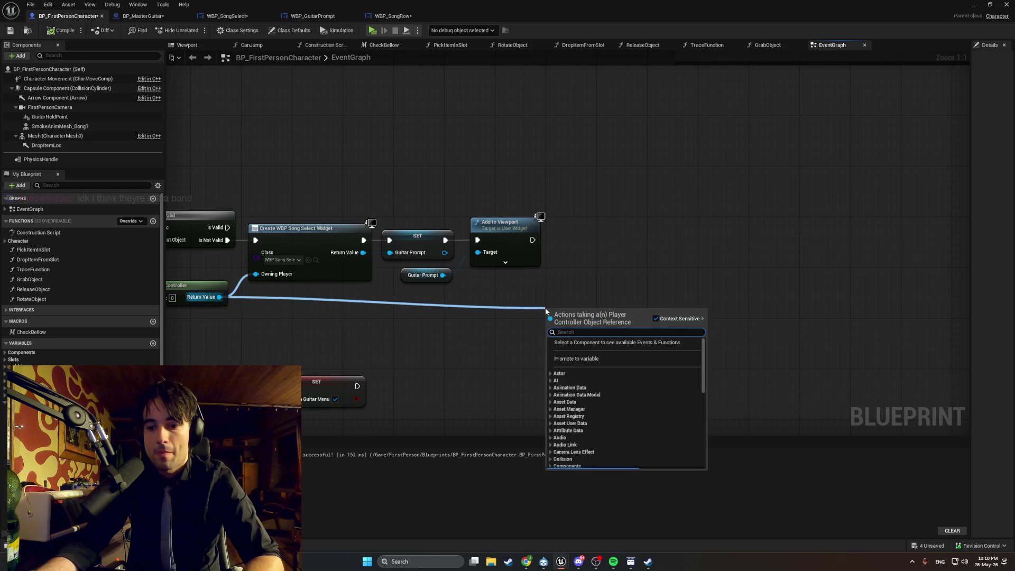
Add Set Input Mode Game And UI after Add to Viewport, fed the player controller via a reroute.
text(set input mode )
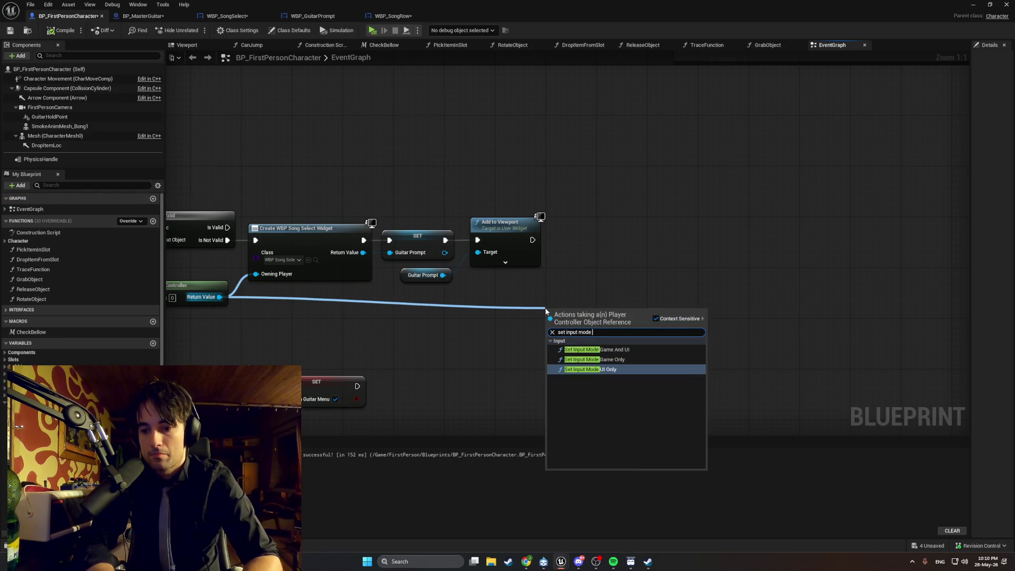
text(ga)
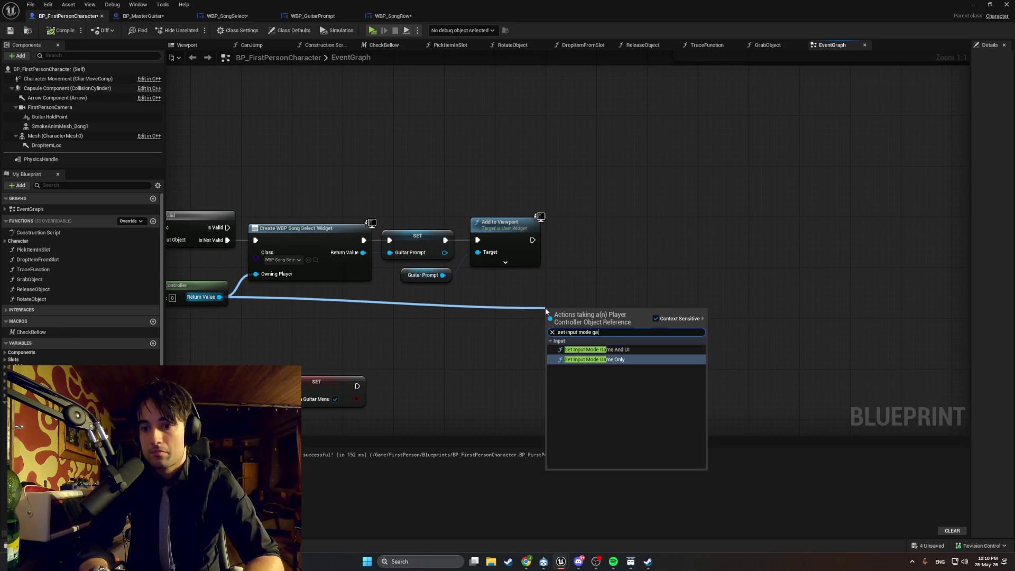
key(Up)
key(Return)
drag(562, 316, 633, 278)
double_click(543, 296)
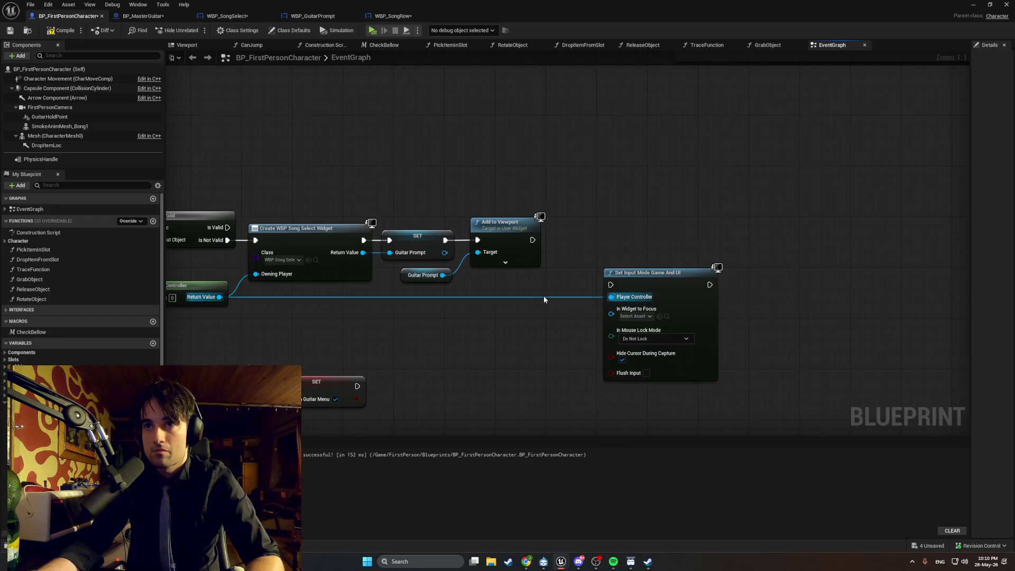
drag(544, 293, 544, 297)
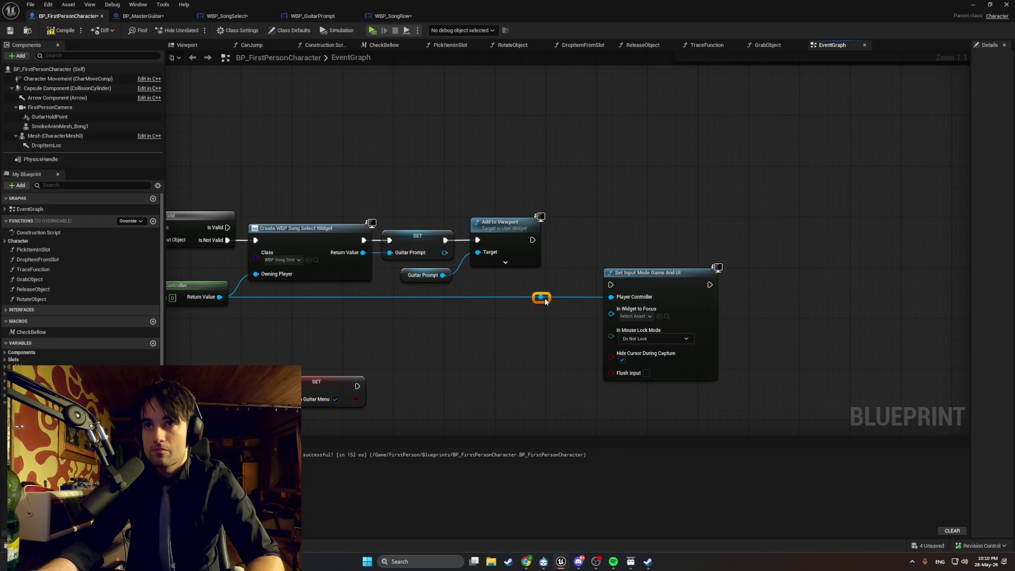
drag(629, 276, 616, 212)
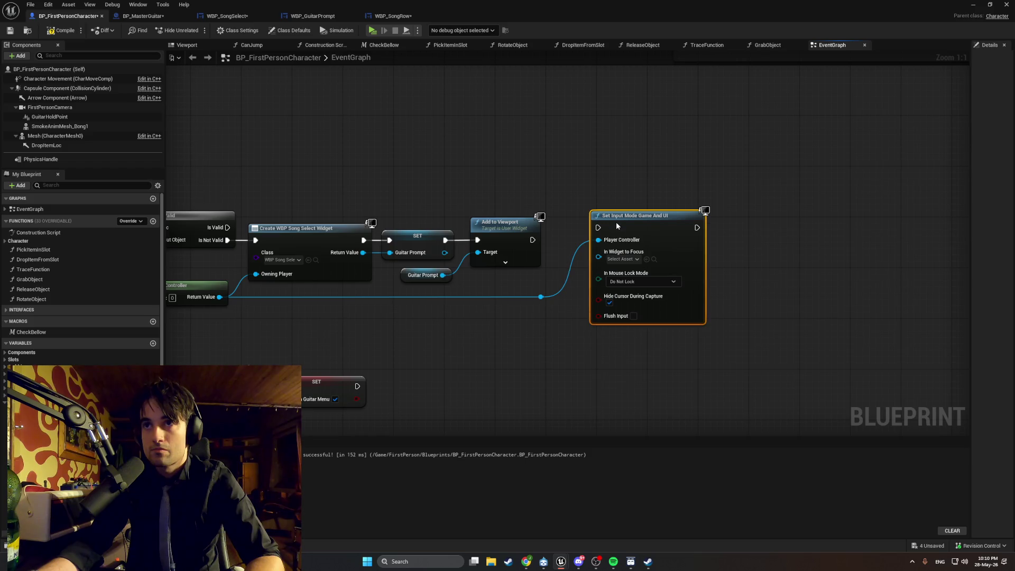
mouse_move(533, 240)
mouse_down()
mouse_move(598, 221)
mouse_move(627, 229)
mouse_up()
click(658, 200)
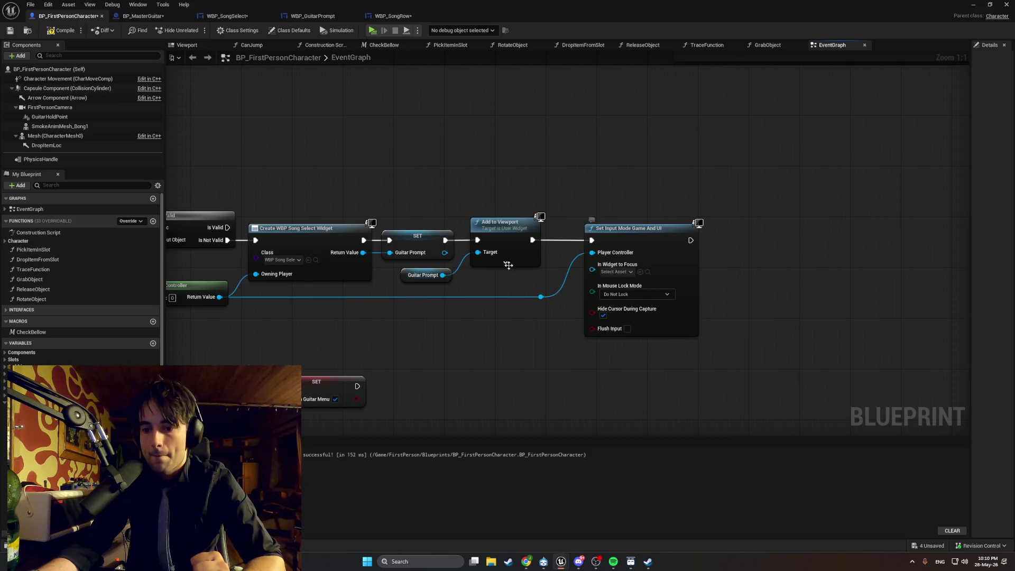
Connect Guitar Prompt to In Widget to Focus, tidying the wire with two reroute points.
drag(442, 275, 591, 269)
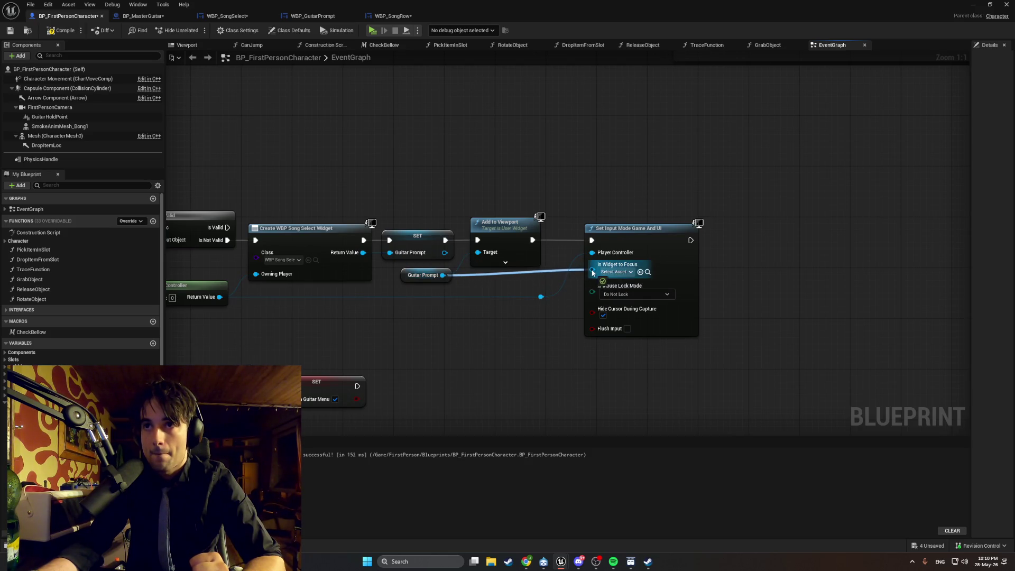
double_click(548, 270)
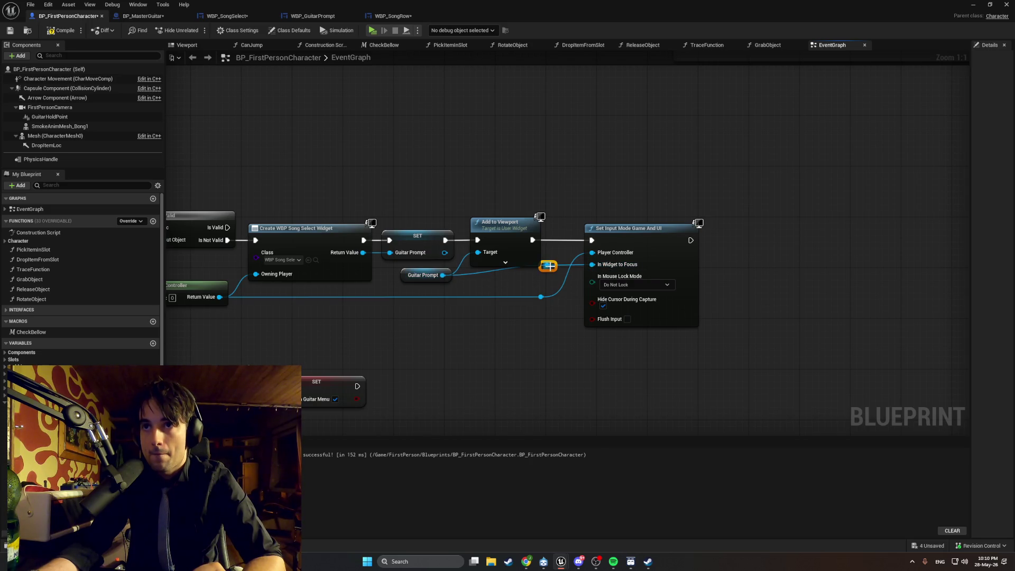
drag(553, 275, 552, 281)
click(589, 330)
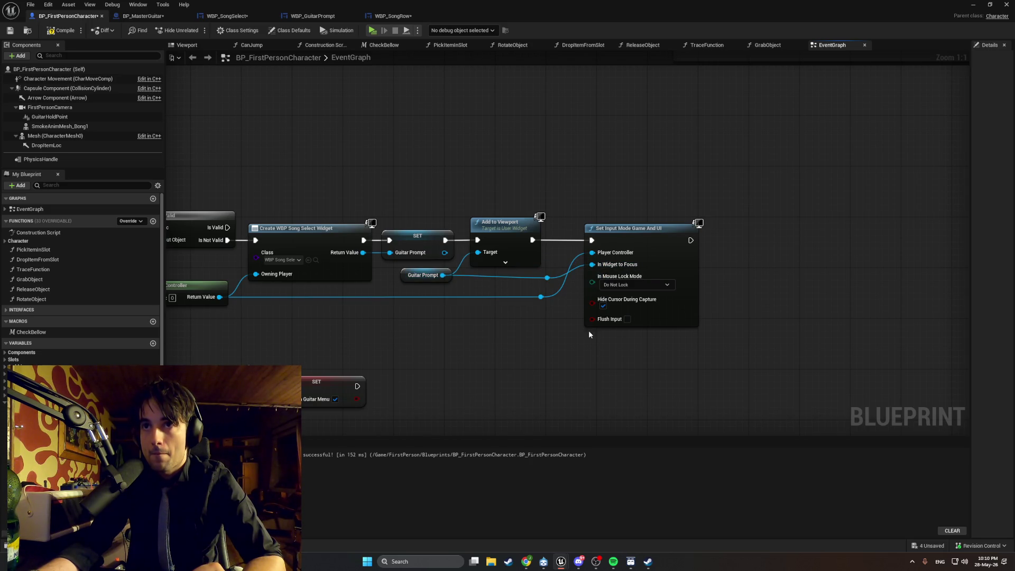
double_click(478, 274)
drag(478, 273, 478, 277)
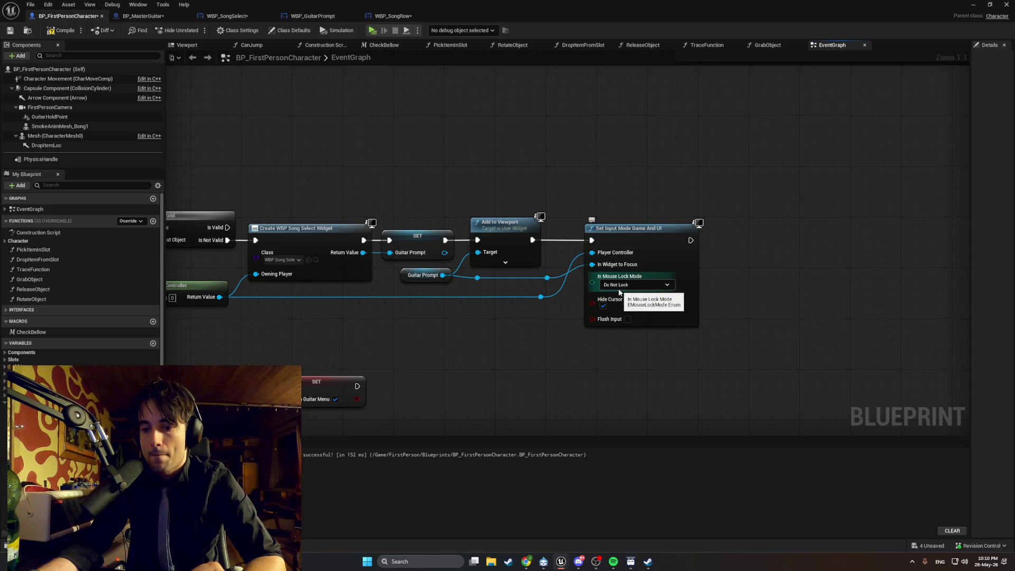
Untick Hide Cursor During Capture, compile, screenshot the graph, and bring the Stream CC browser forward.
click(603, 307)
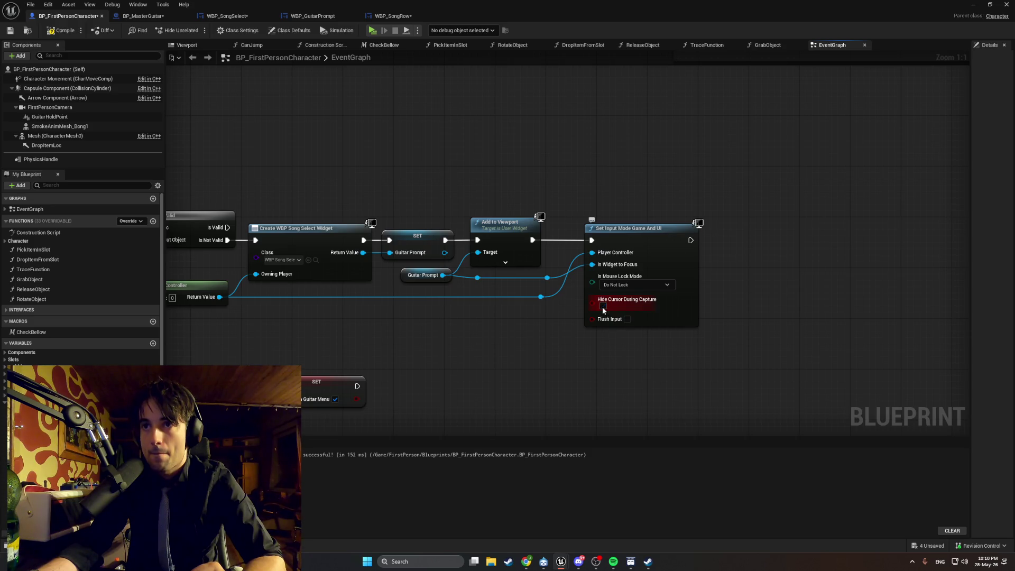
click(62, 30)
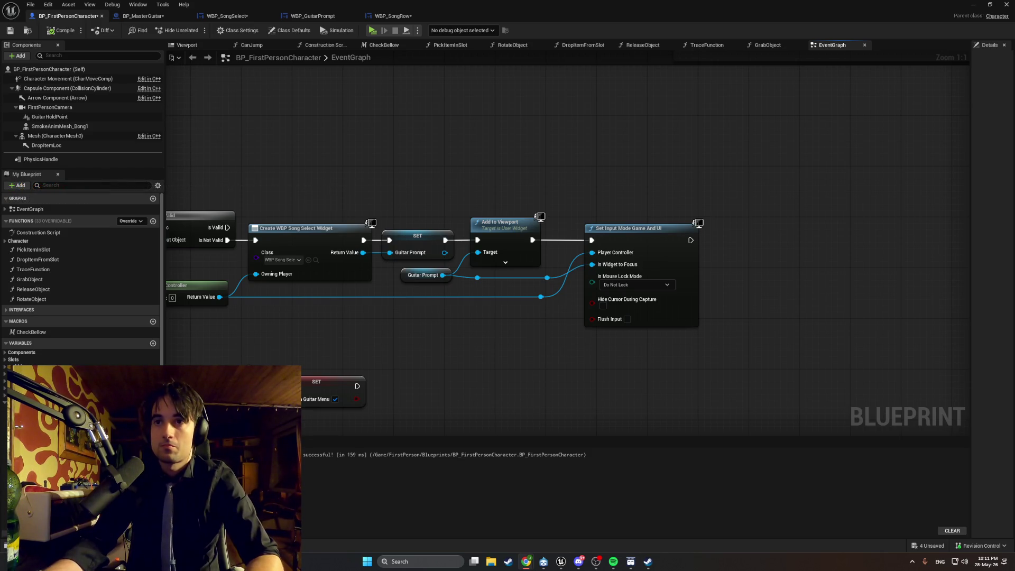
mouse_move(465, 318)
mouse_down()
mouse_move(588, 312)
mouse_move(617, 334)
mouse_up()
key(shift+super+s)
mouse_move(856, 353)
mouse_down()
mouse_move(469, 213)
mouse_move(207, 162)
mouse_up()
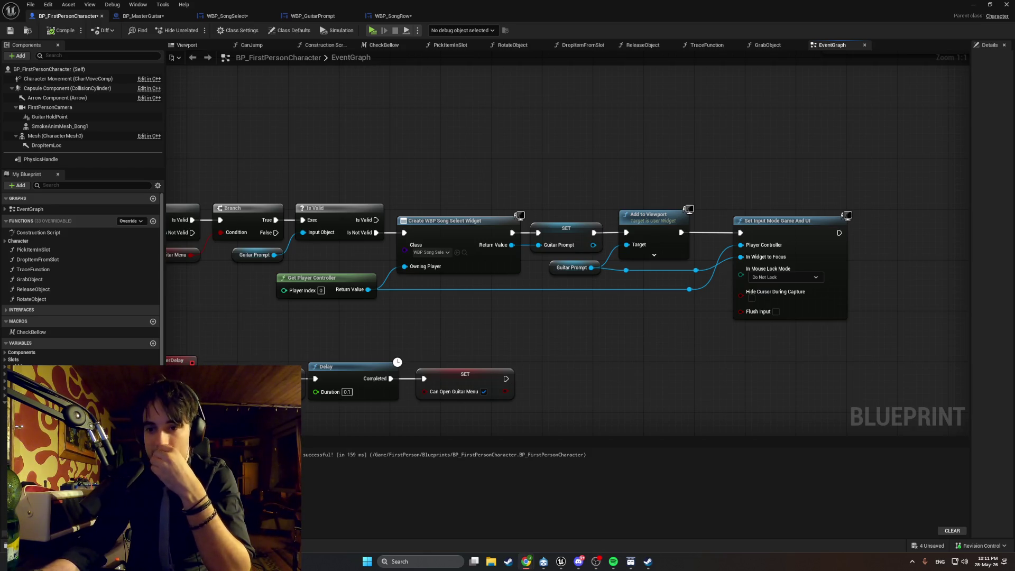
click(526, 561)
drag(427, 103, 427, 1)
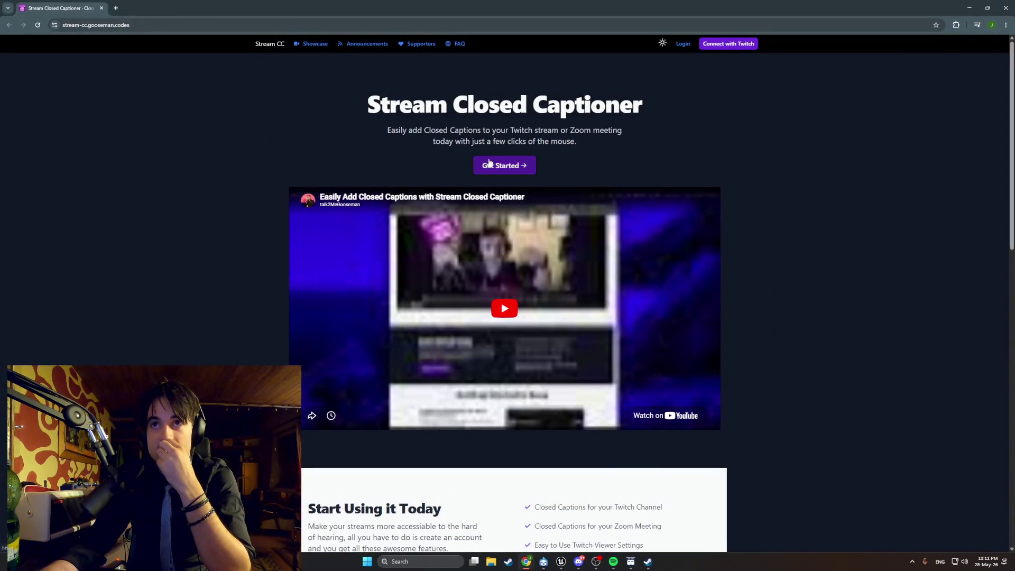
Sign up for Stream Closed Captioner using the Twitch account.
click(489, 165)
click(484, 141)
key(alt+Tab)
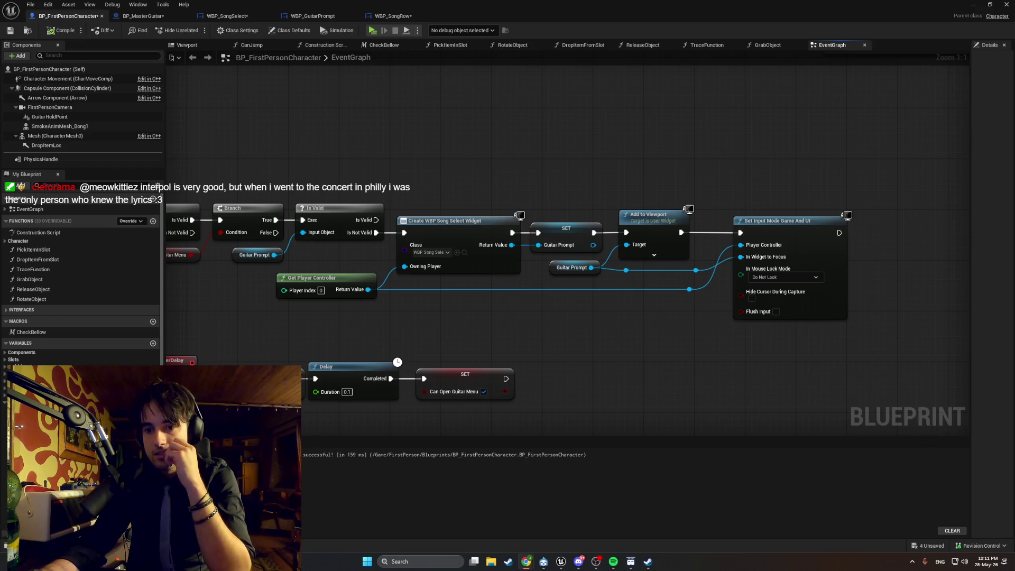
key(alt+Tab)
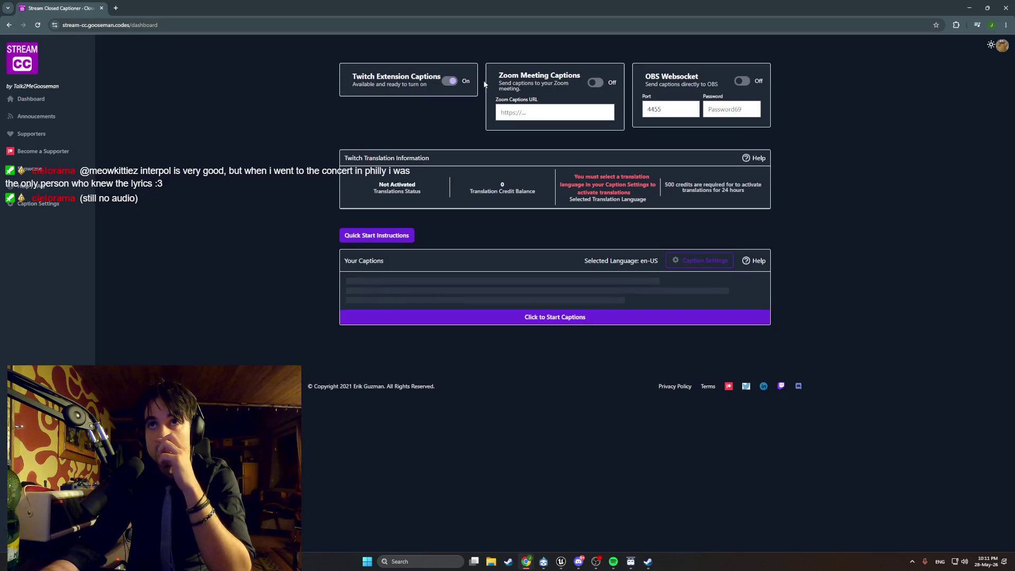
Start live captions with microphone access, expand the quick start steps, and bring up Spotify.
click(540, 320)
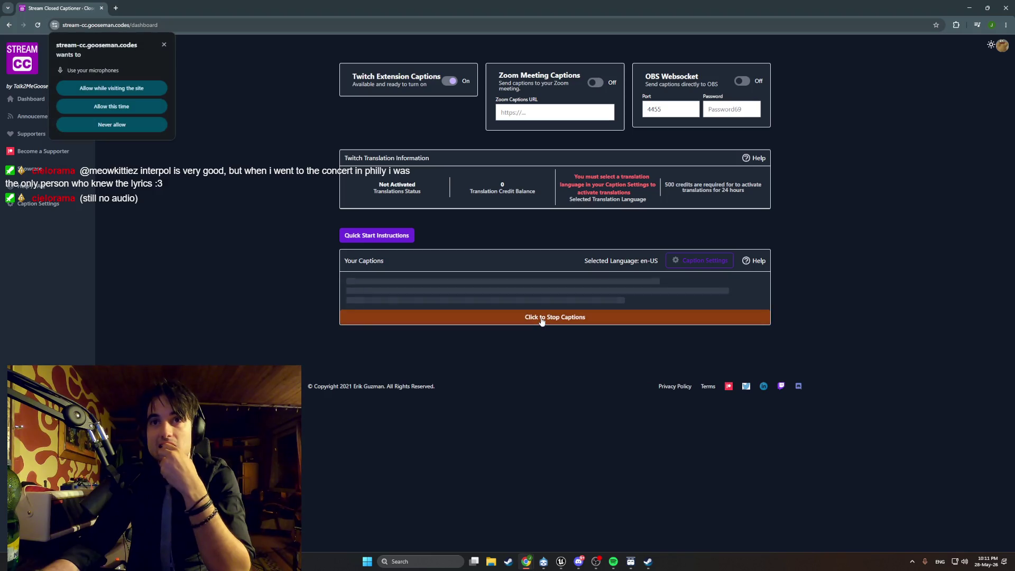
click(115, 90)
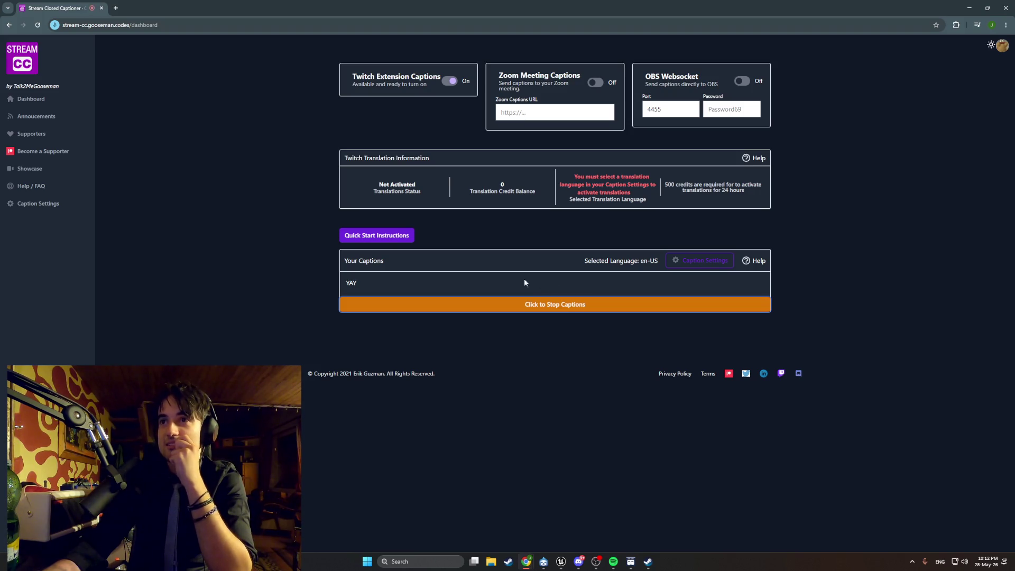
click(373, 242)
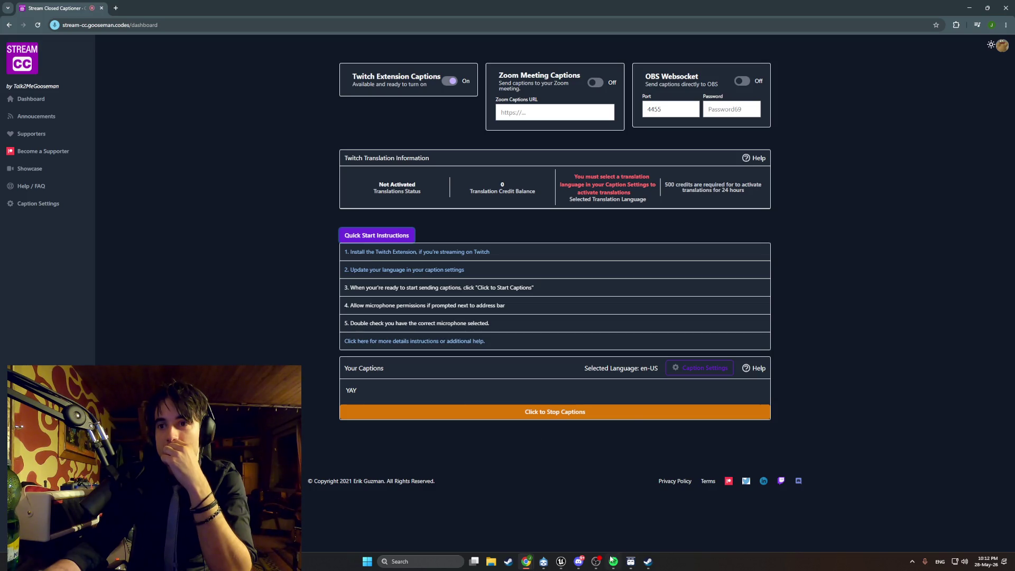
click(611, 560)
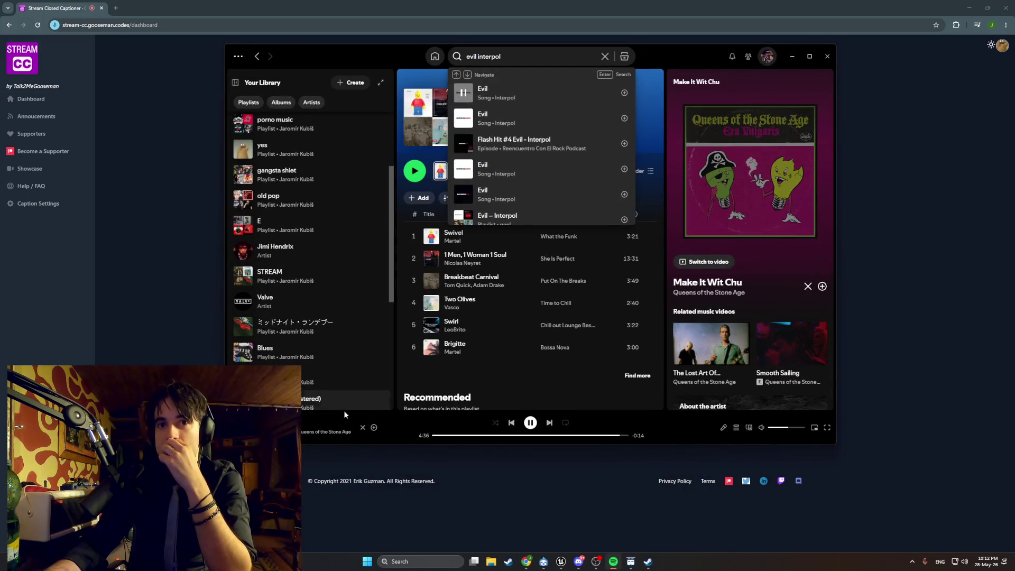
Play 'No One Knows' from the Queens of the Stone Age artist page, then minimise Spotify.
click(325, 431)
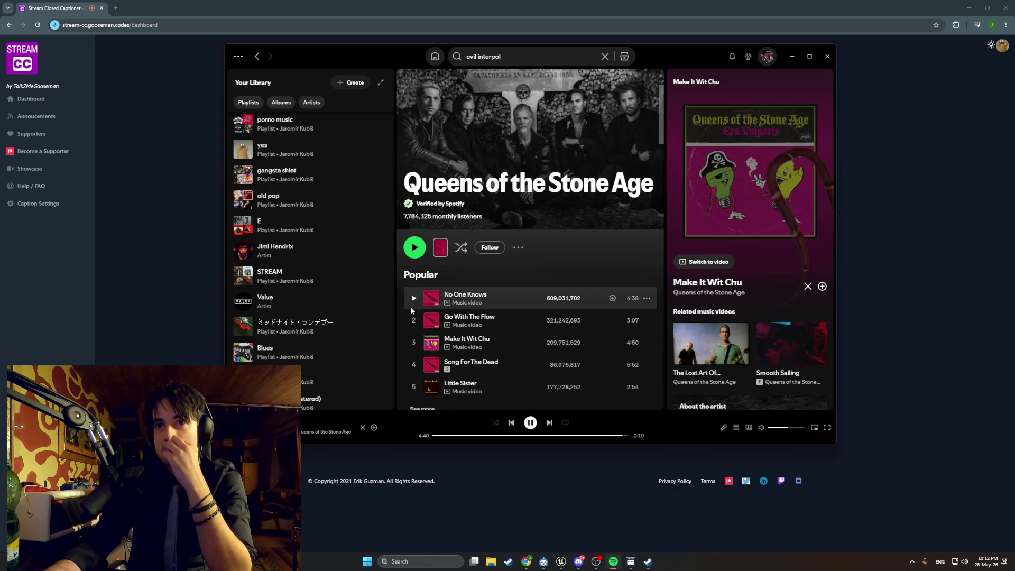
click(414, 298)
scroll(423, 349, down, 1)
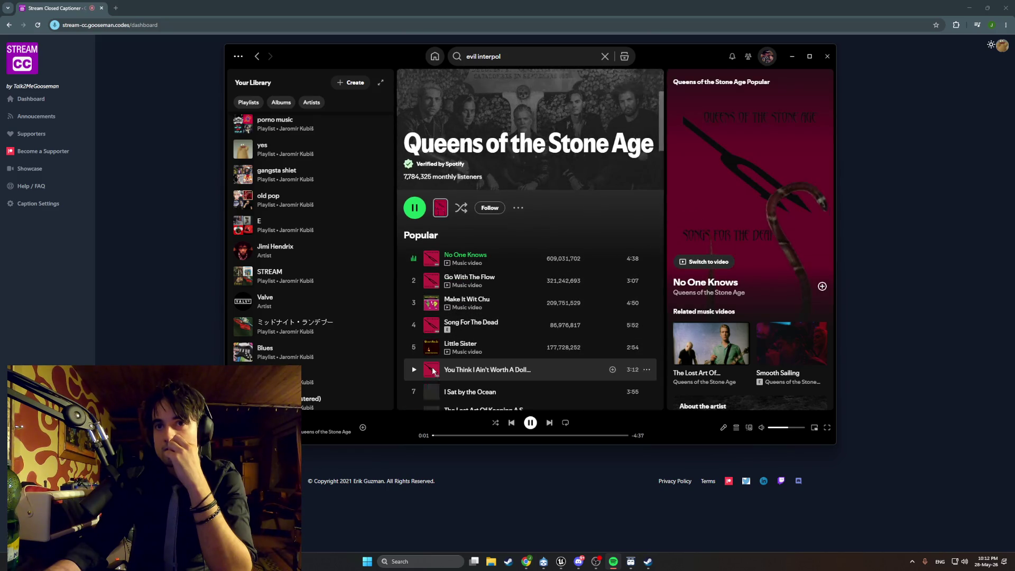
scroll(433, 344, down, 2)
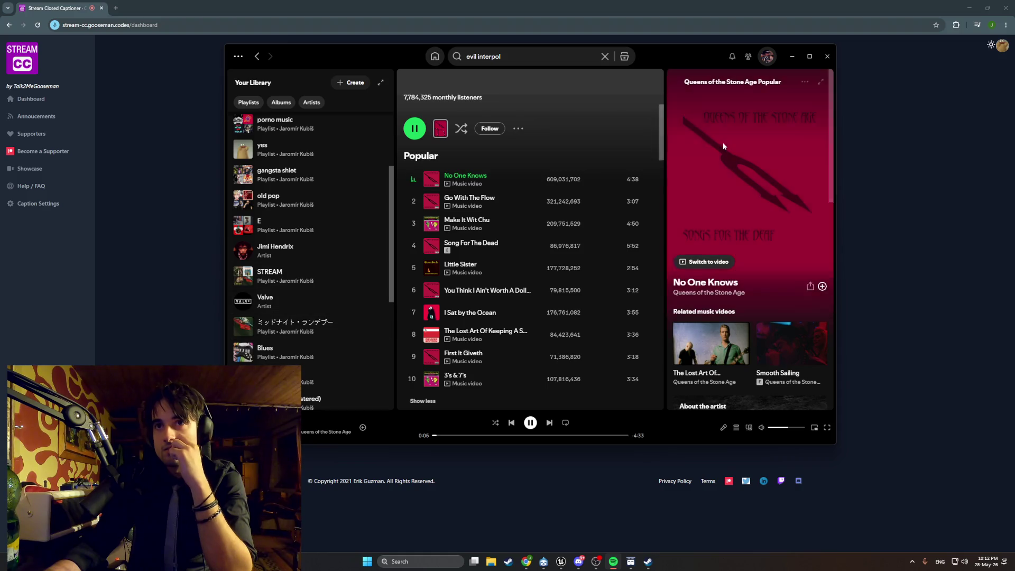
click(791, 56)
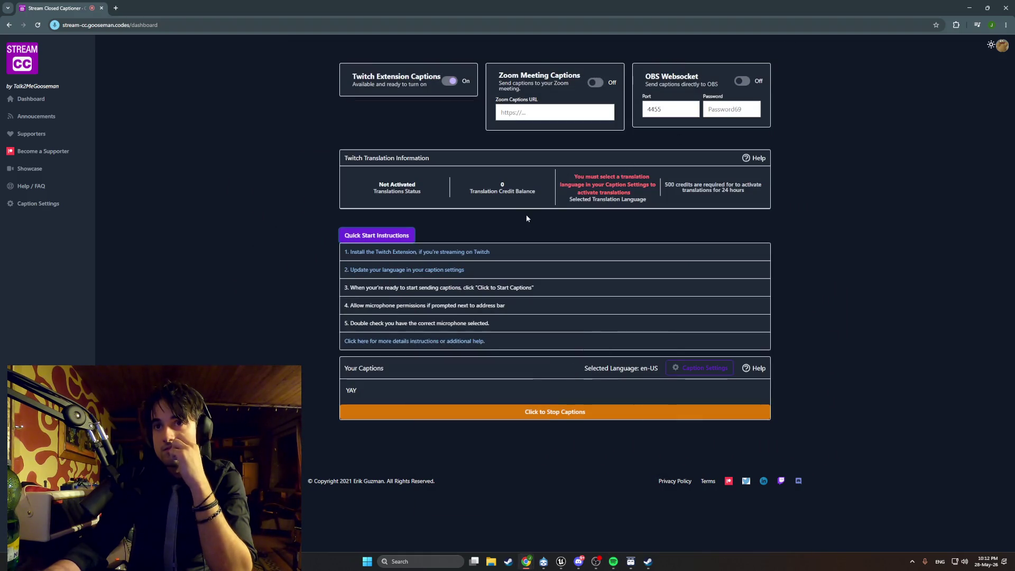
Install the Stream Closed Captioner extension, set it as Component 1, and return to the Stream CC dashboard.
click(415, 252)
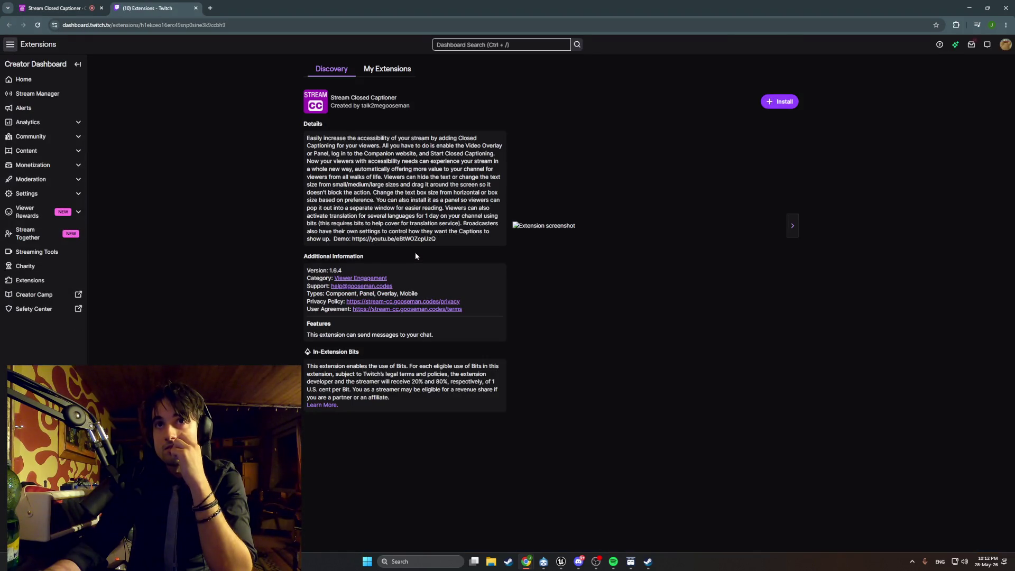
click(783, 100)
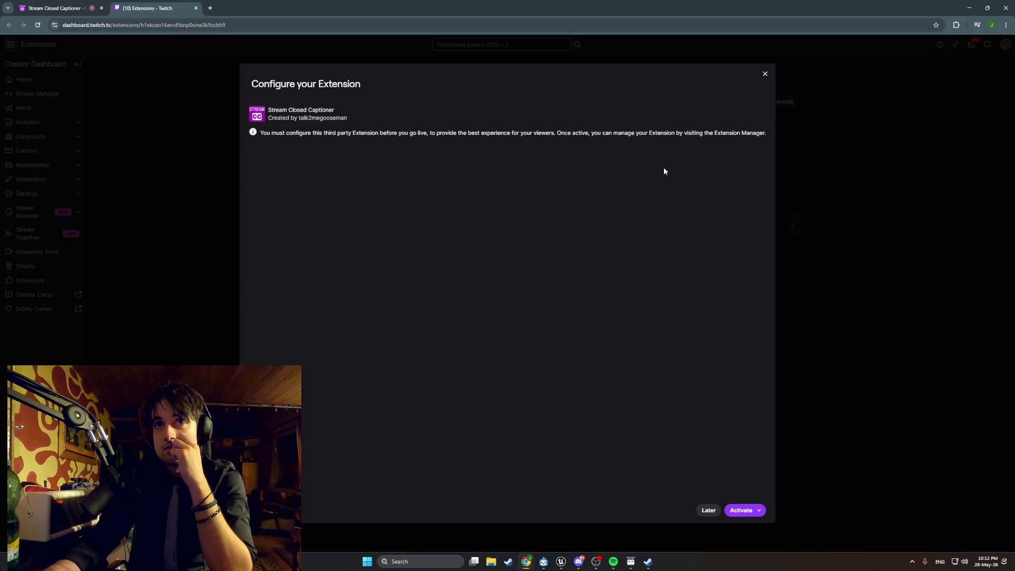
click(747, 513)
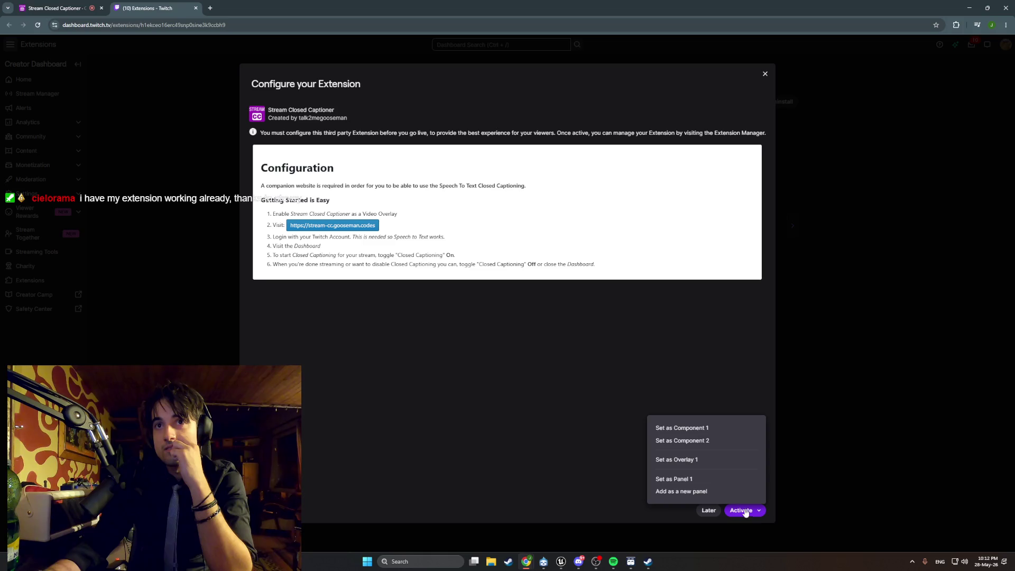
click(708, 430)
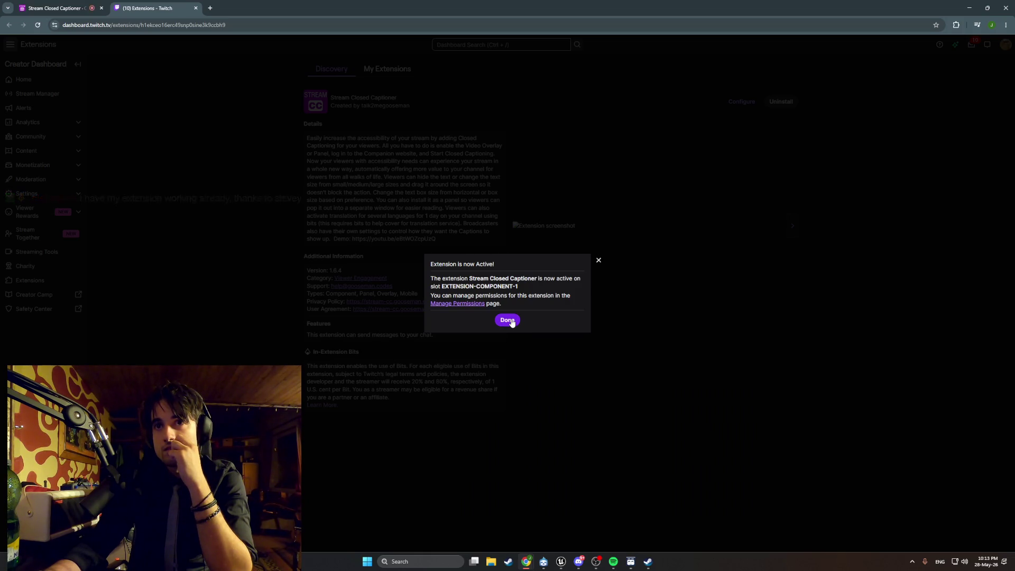
click(508, 321)
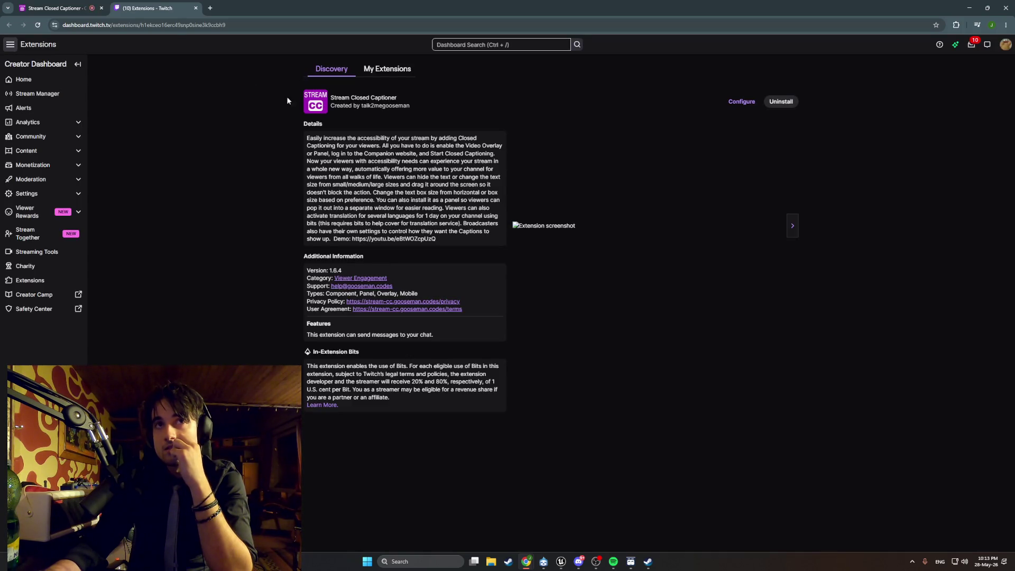
click(44, 3)
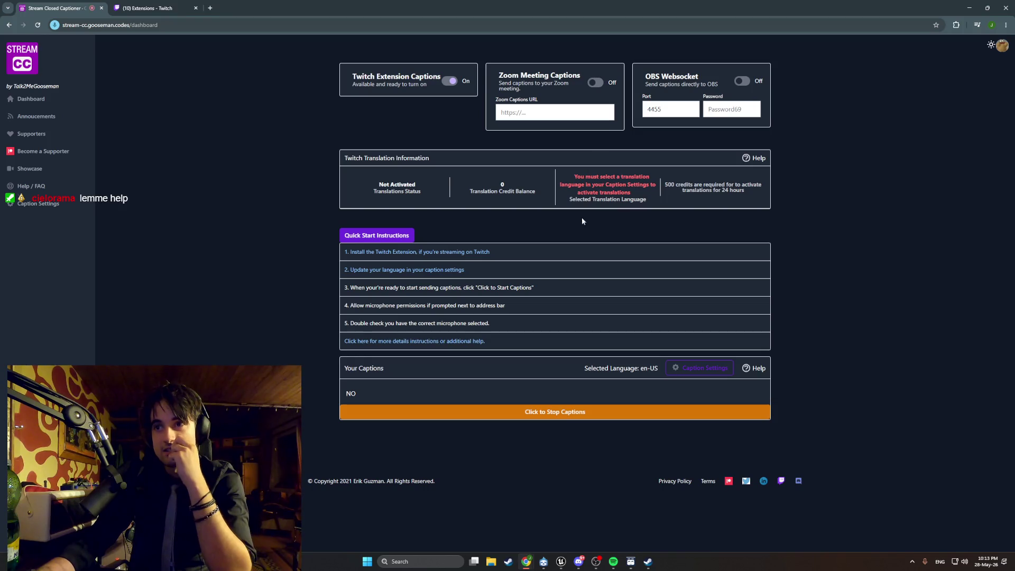
Read the Quick Start steps on starting captions and microphone permissions, then go back to the Twitch tab.
drag(395, 290, 499, 295)
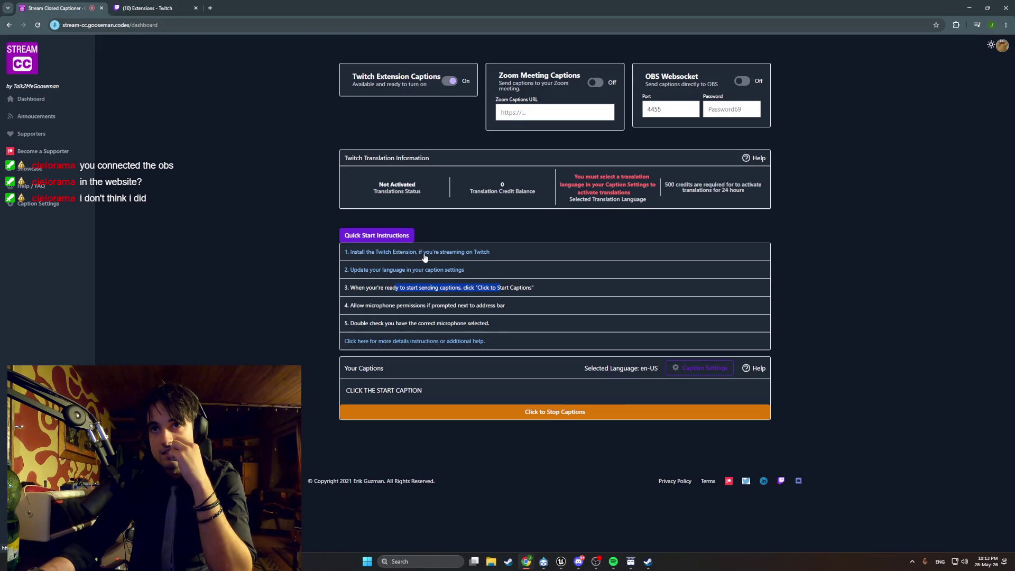
drag(380, 288, 498, 289)
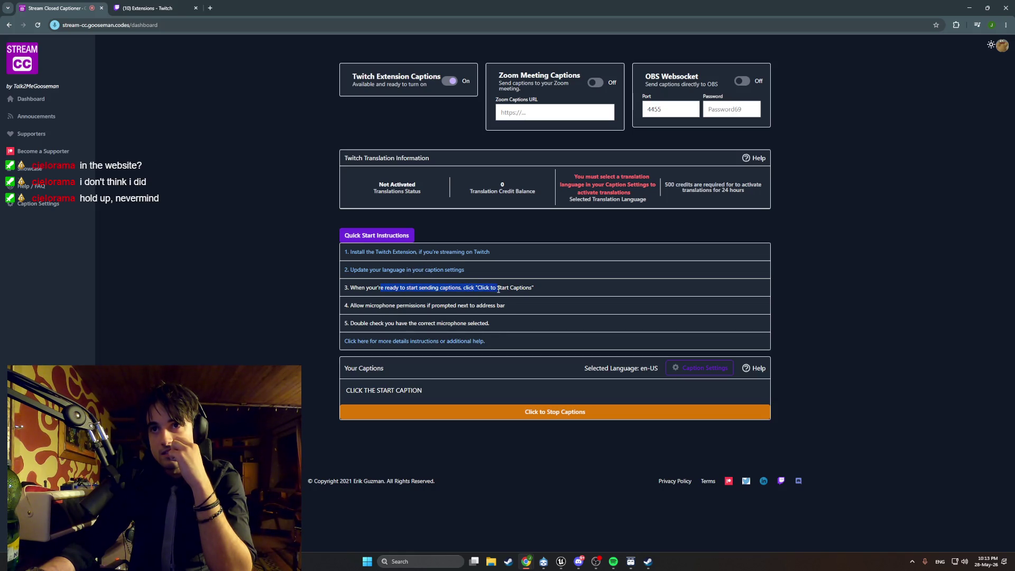
drag(409, 306, 449, 306)
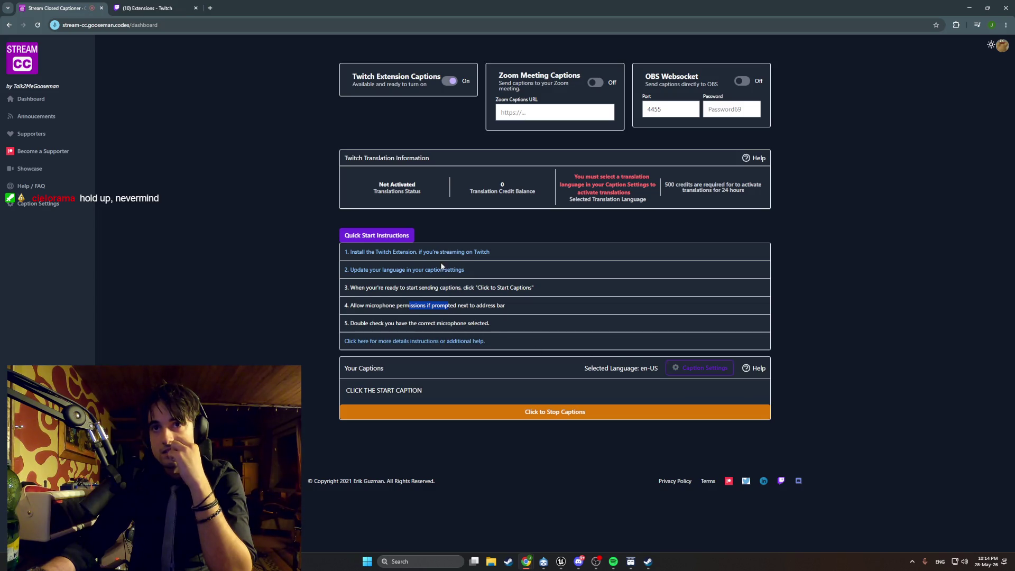
click(158, 8)
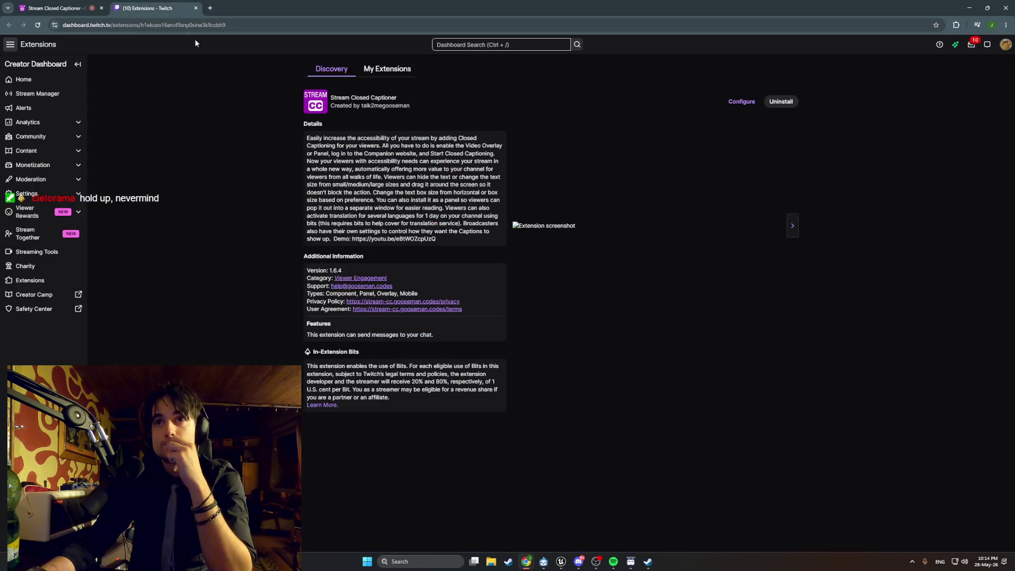
Read the extension's video-overlay setup instructions, glance at the companion website, and close the dialog.
click(741, 101)
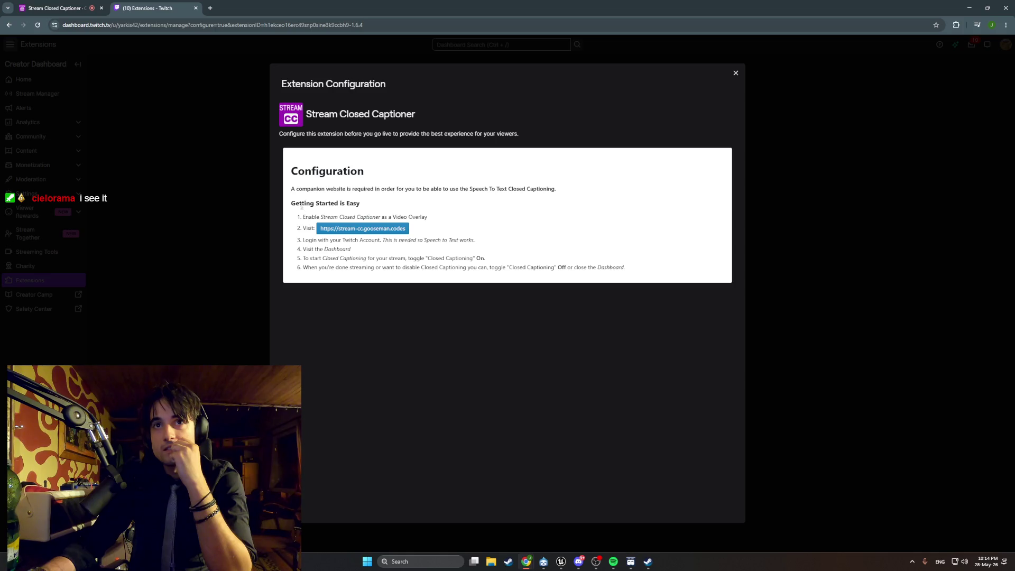
mouse_move(310, 217)
mouse_down()
mouse_move(421, 217)
mouse_move(409, 190)
mouse_move(452, 191)
mouse_up()
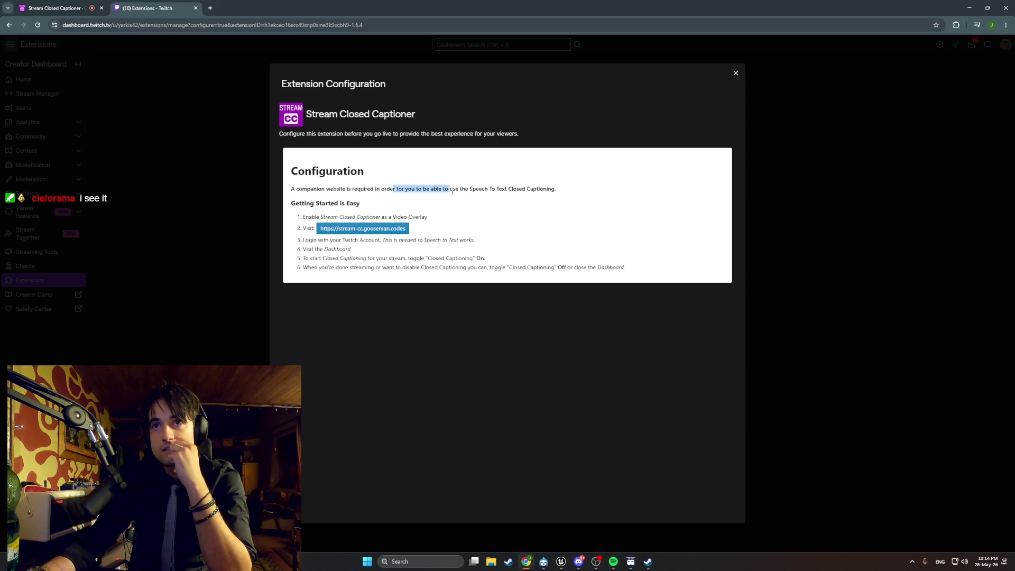
double_click(335, 210)
drag(330, 217, 408, 217)
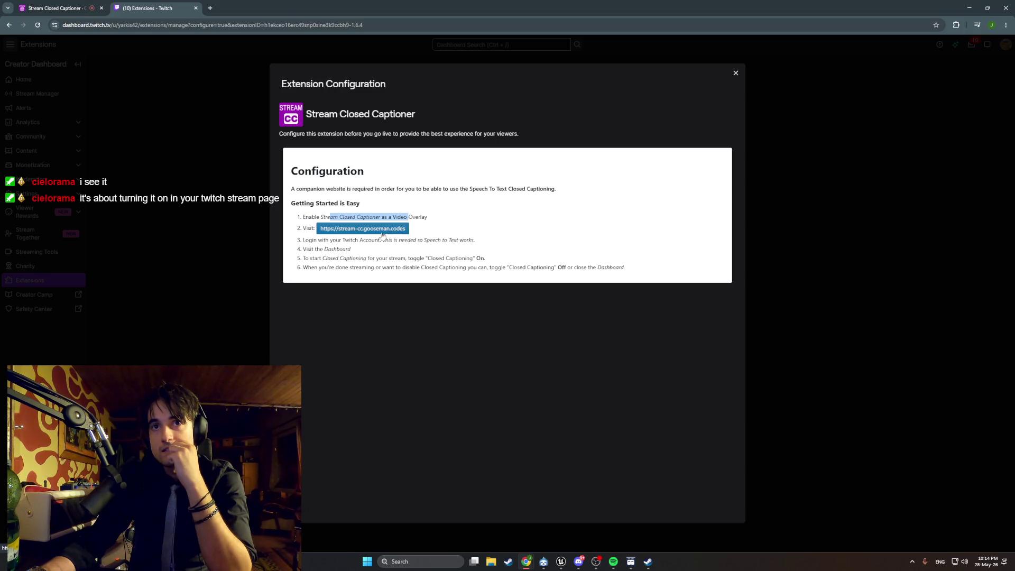
middle_click(355, 235)
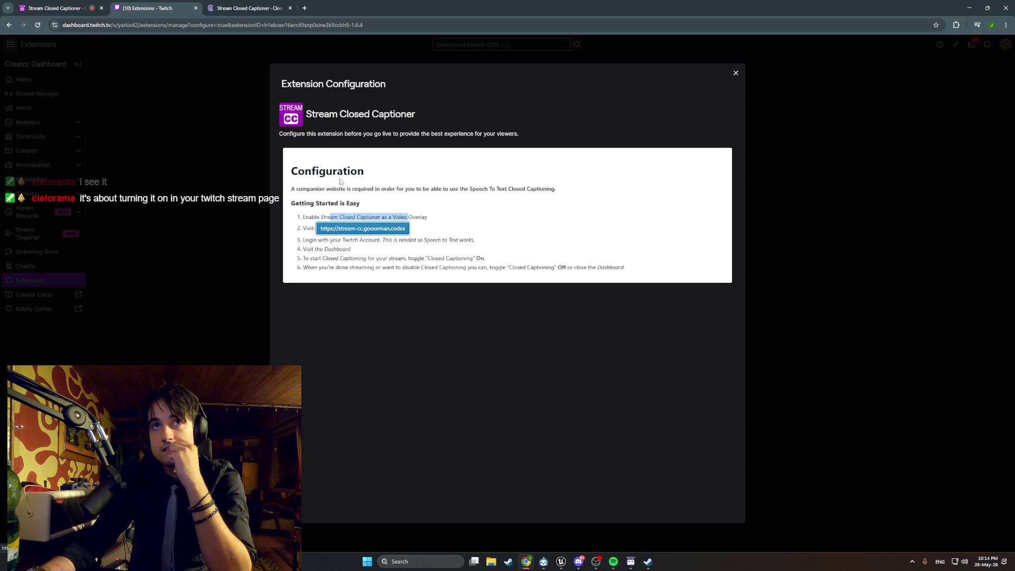
click(267, 11)
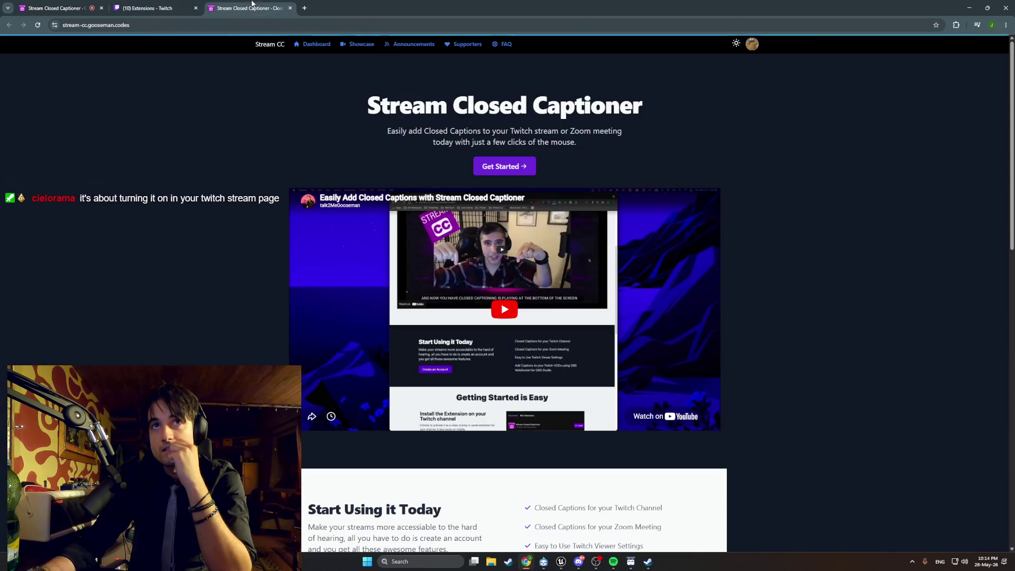
click(290, 8)
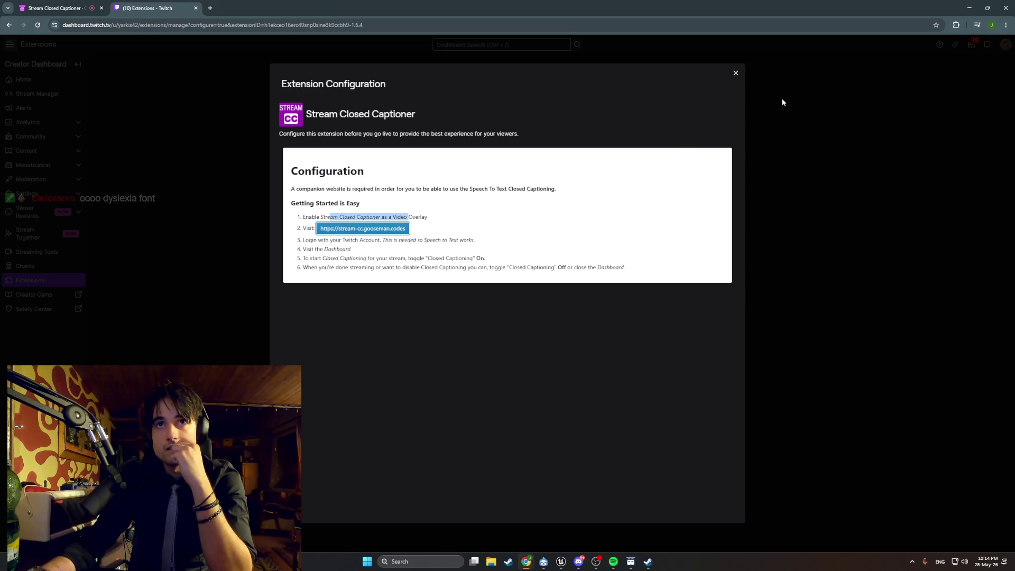
click(735, 73)
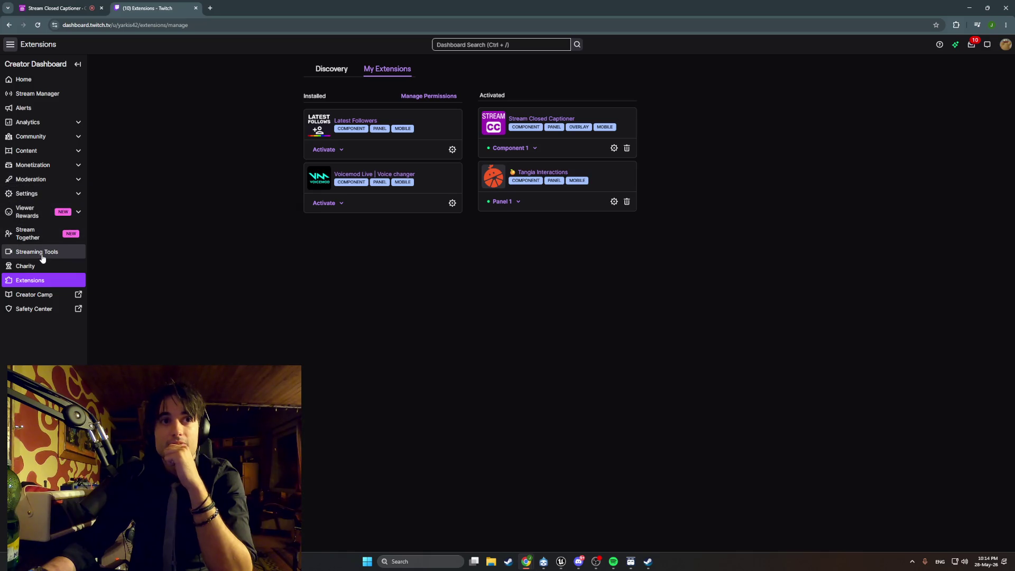
Navigate from the creator dashboard home to the installed and activated extensions list.
click(37, 80)
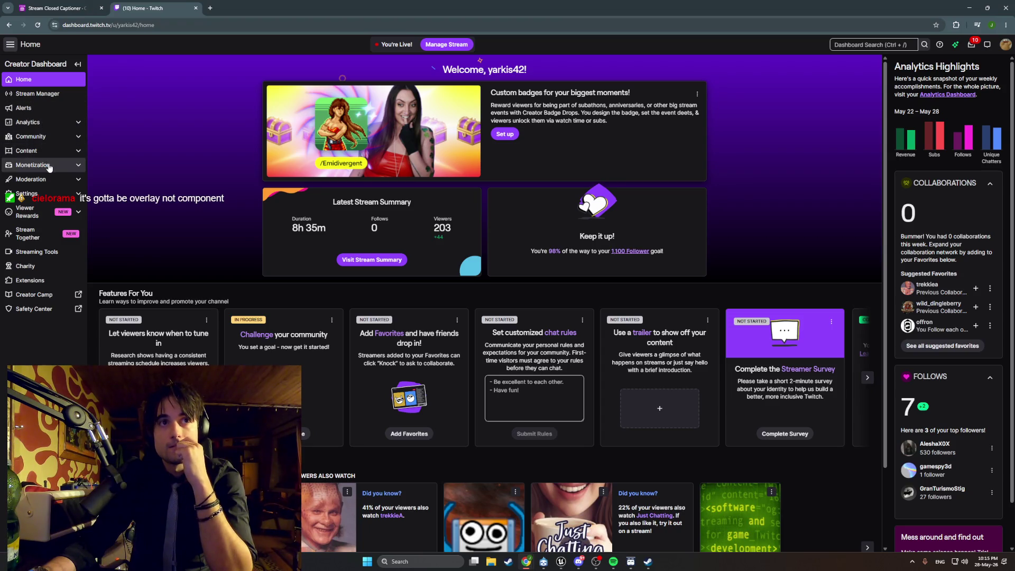
click(47, 200)
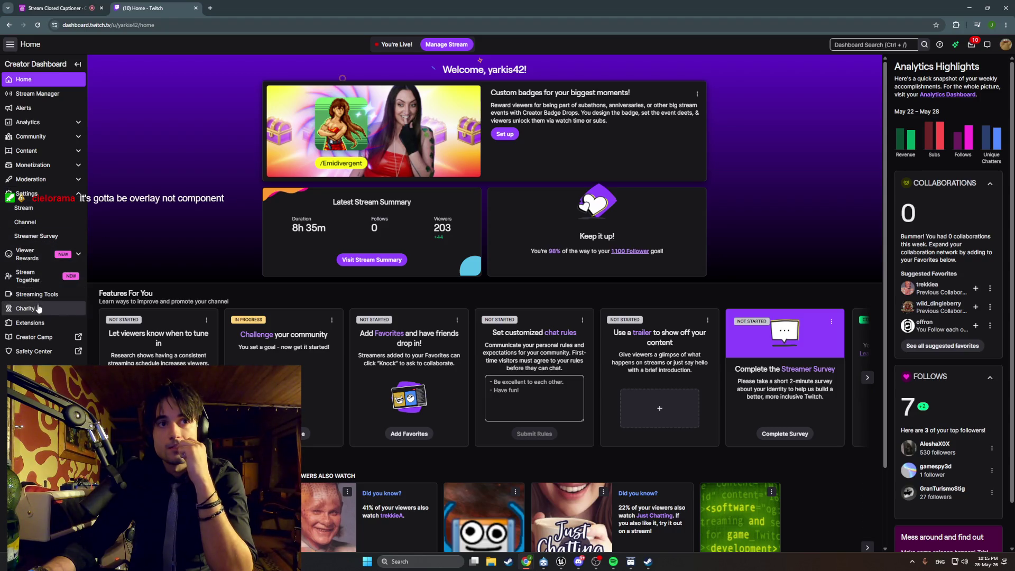
click(37, 326)
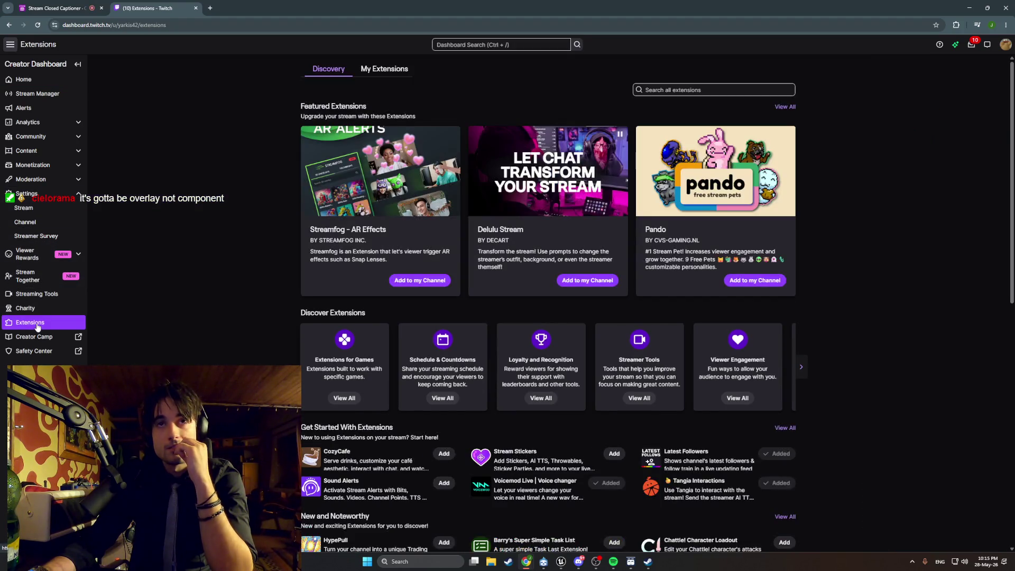
click(384, 70)
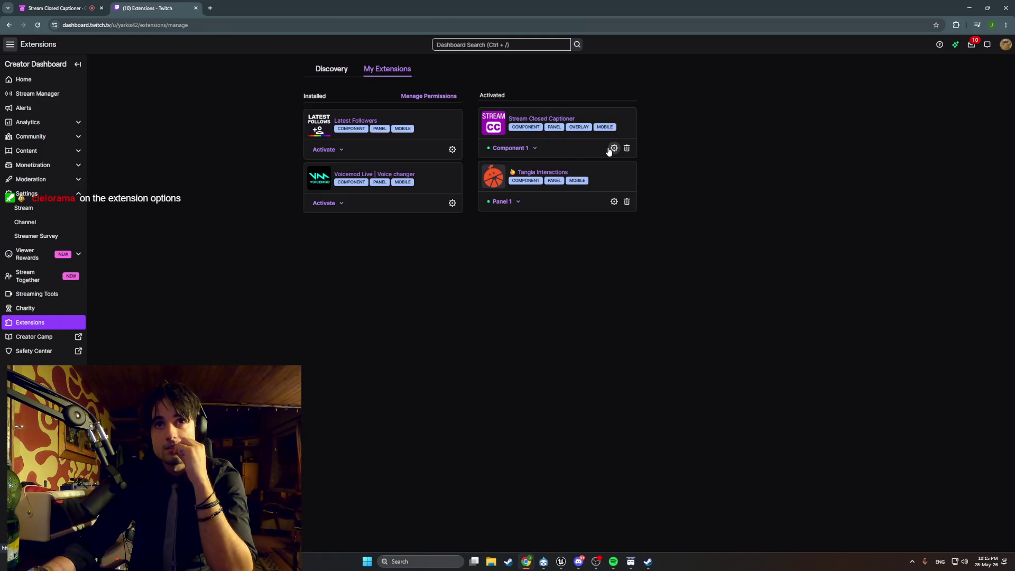
Set Stream Closed Captioner as Overlay 1, then open the channel page from the account menu.
click(535, 150)
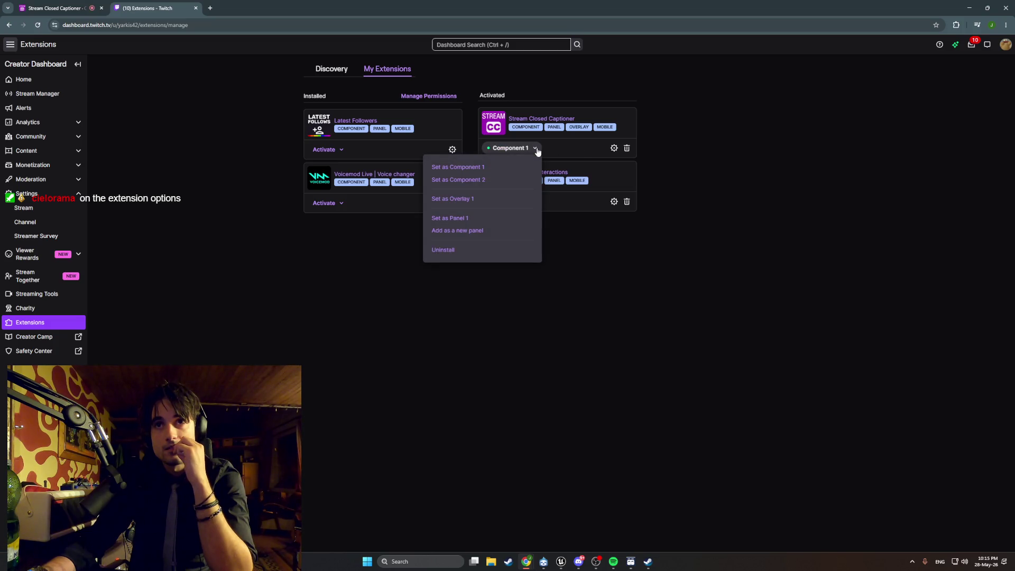
click(638, 249)
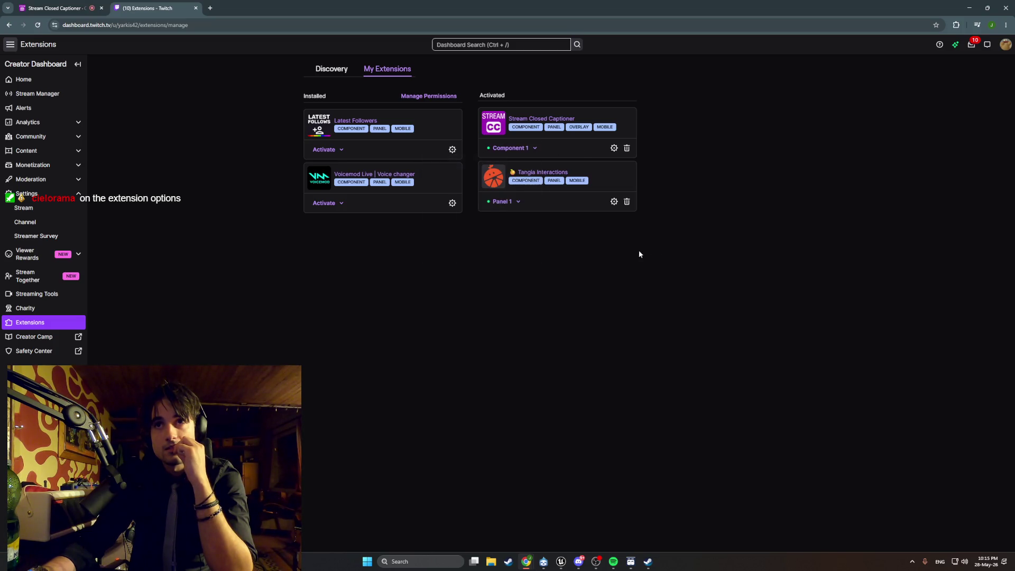
click(526, 150)
click(506, 199)
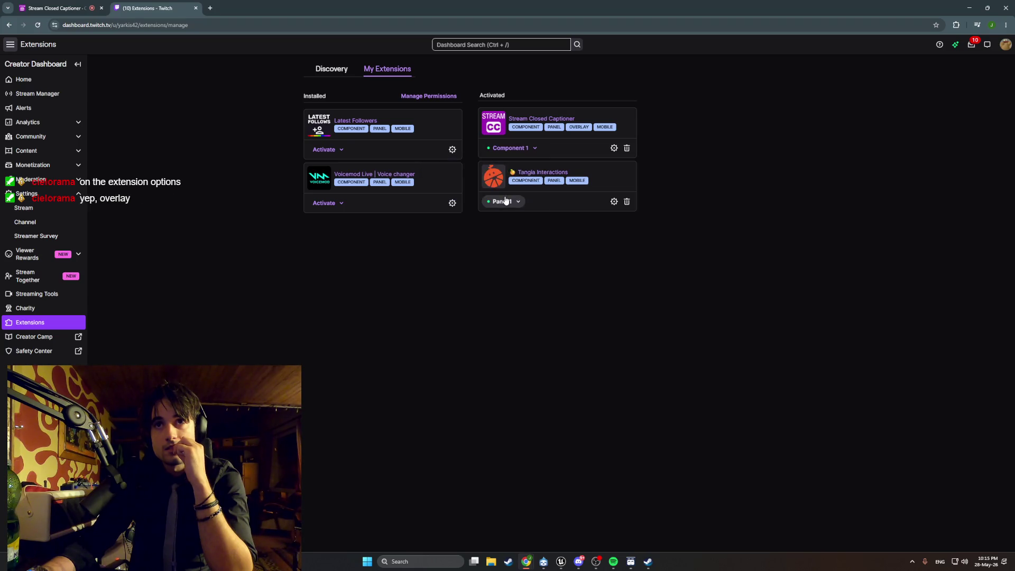
click(508, 317)
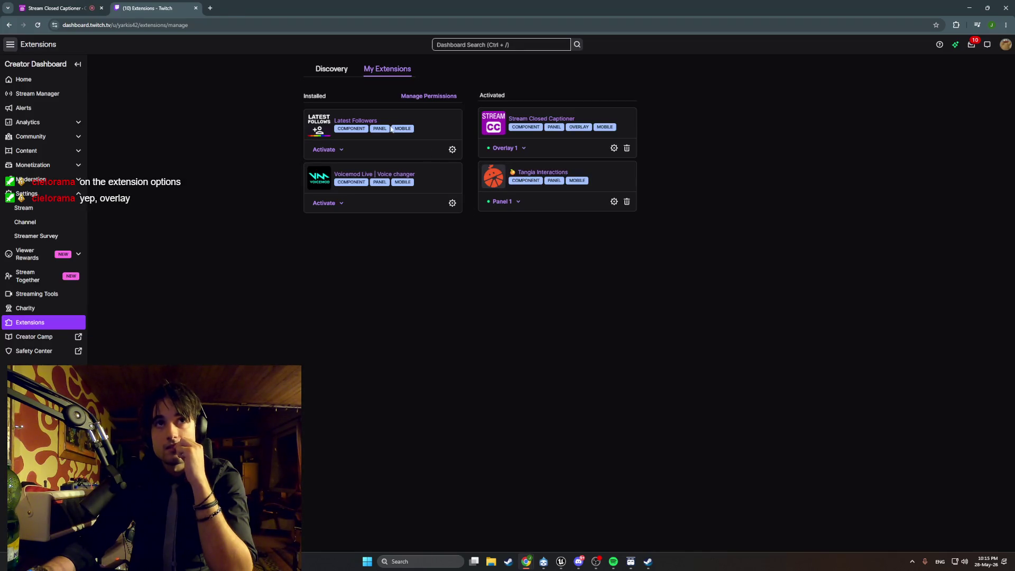
click(1005, 44)
click(958, 100)
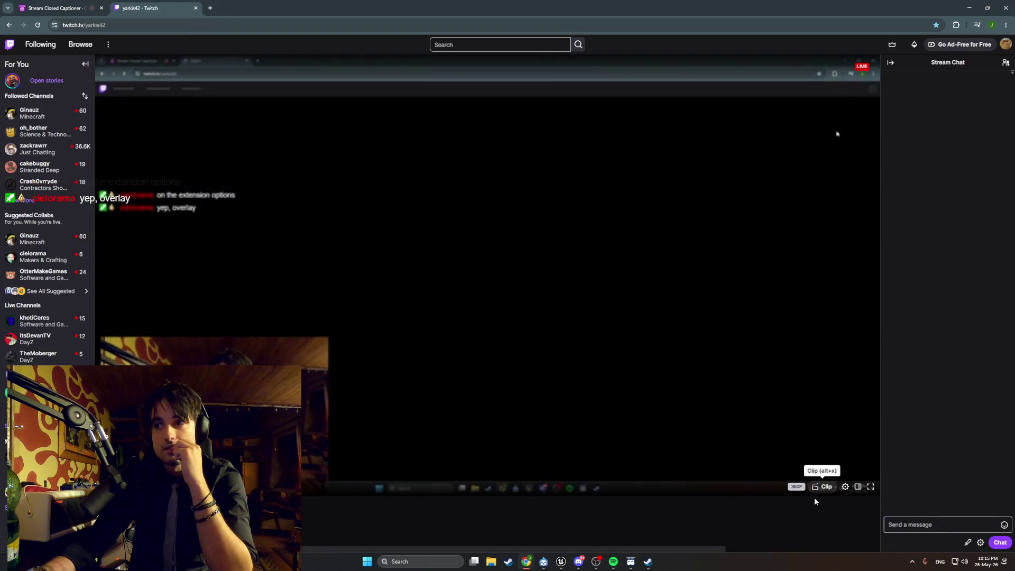
Confirm the Closed Captions toggle is on in the player settings, then switch to Stream Closed Captioner.
click(845, 486)
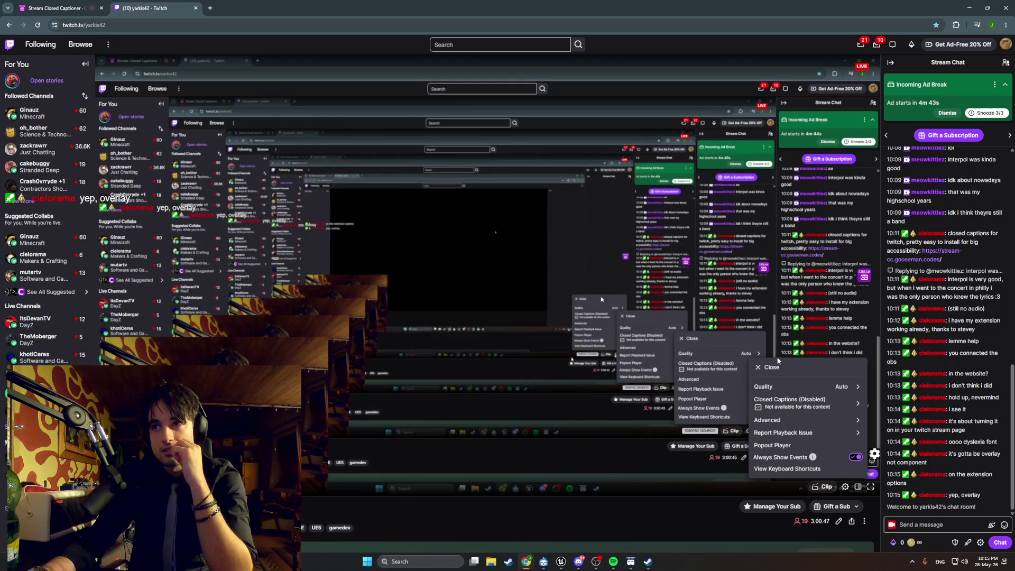
click(787, 407)
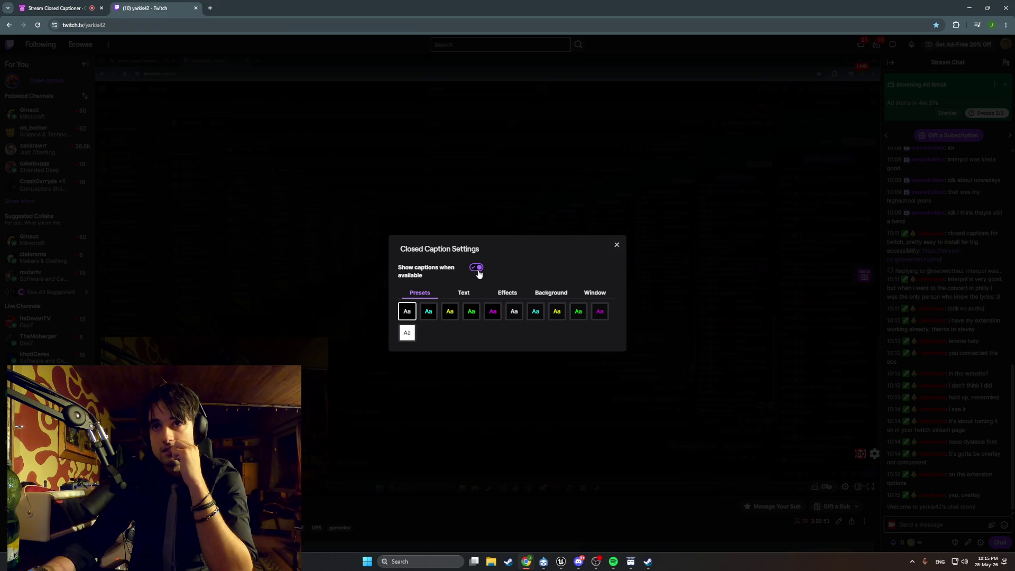
click(636, 254)
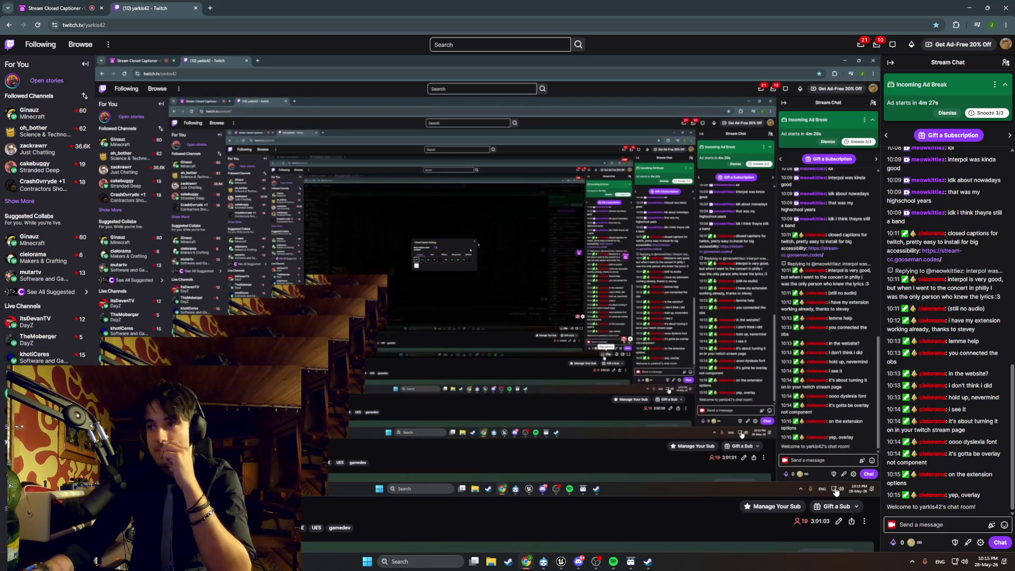
click(844, 487)
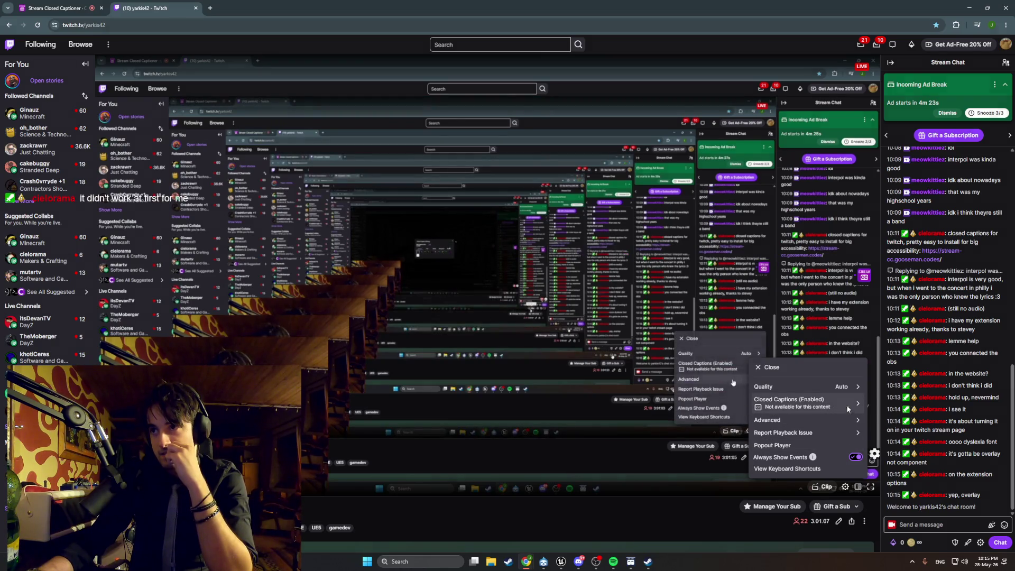
click(844, 407)
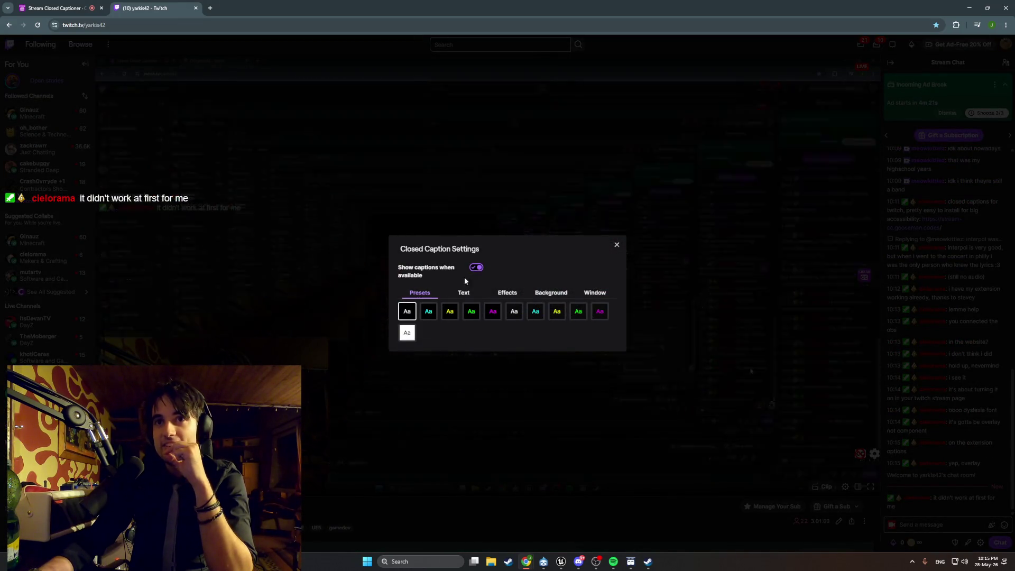
click(615, 246)
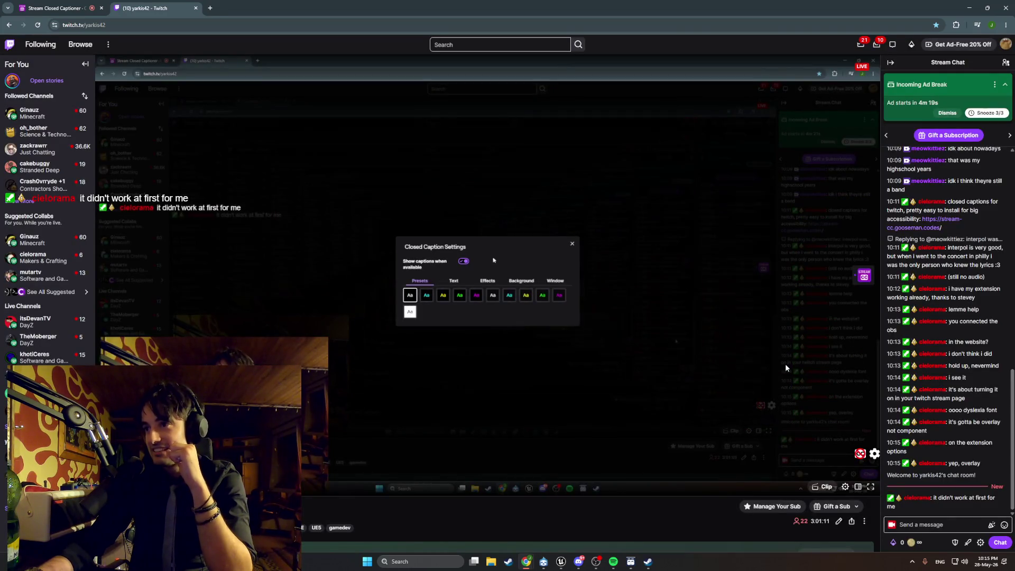
click(70, 5)
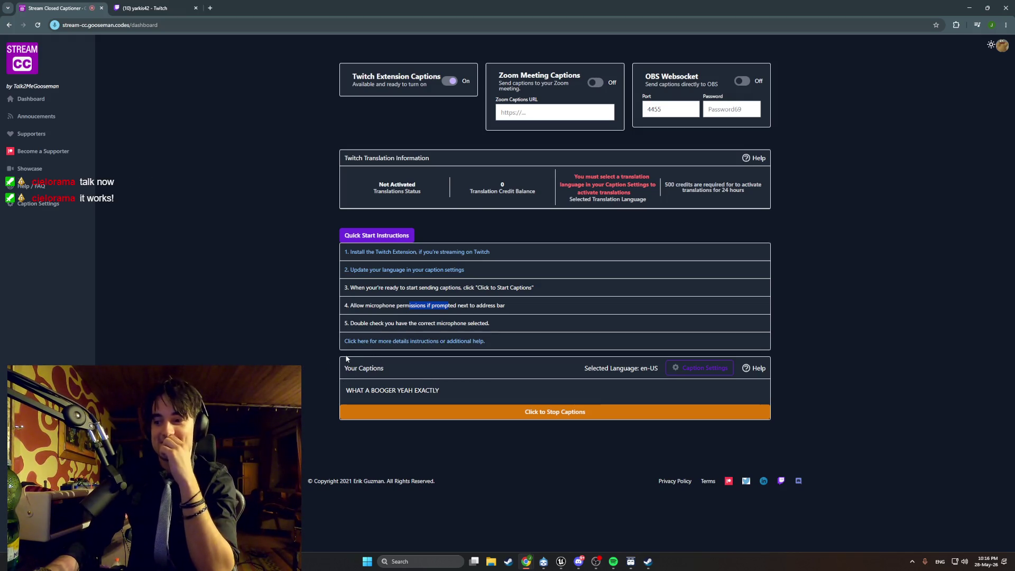
Reload the Twitch stream, pick the second Aa (cyan-on-black) caption preset, and return to Stream CC.
click(145, 8)
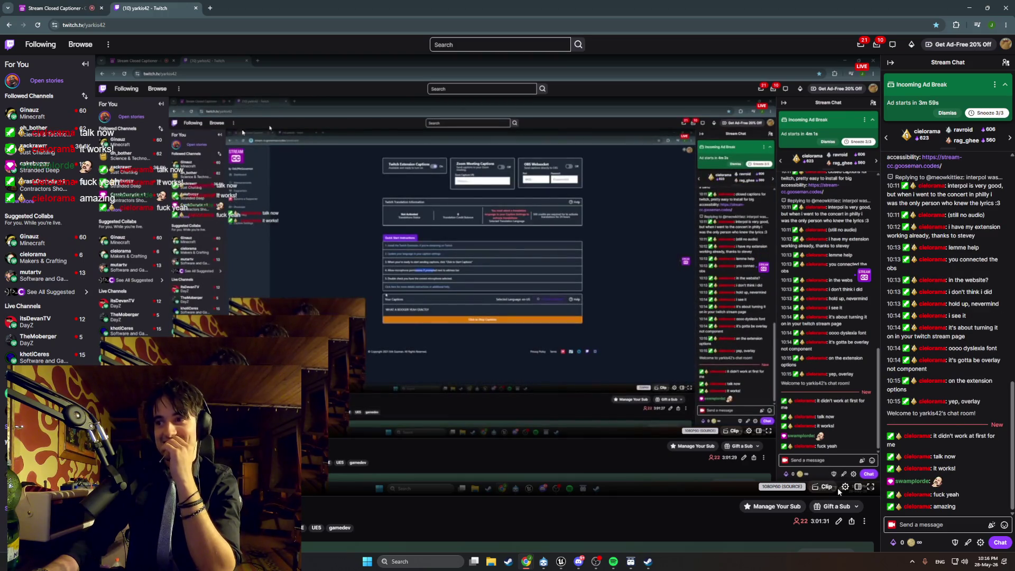
click(38, 25)
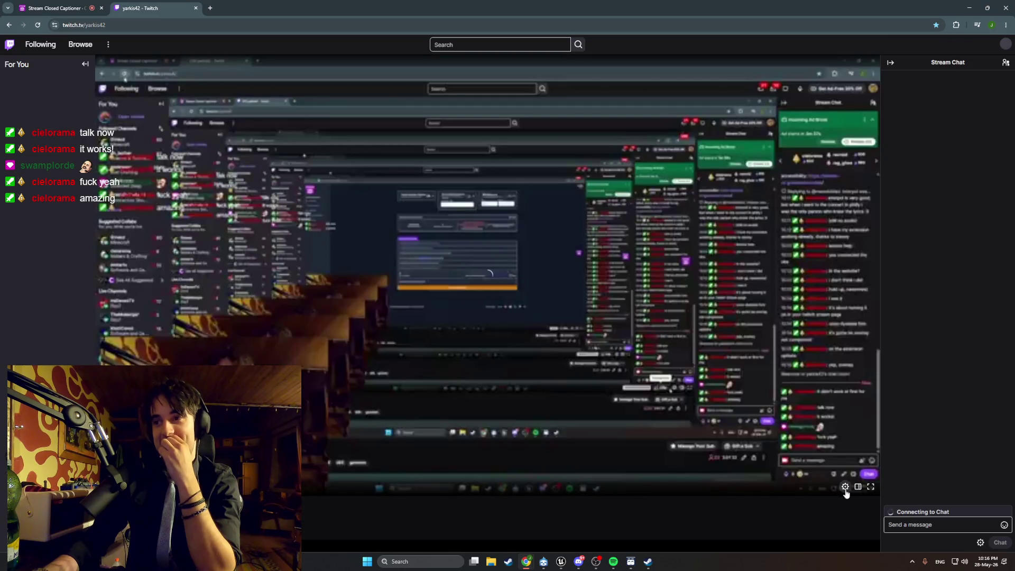
click(845, 486)
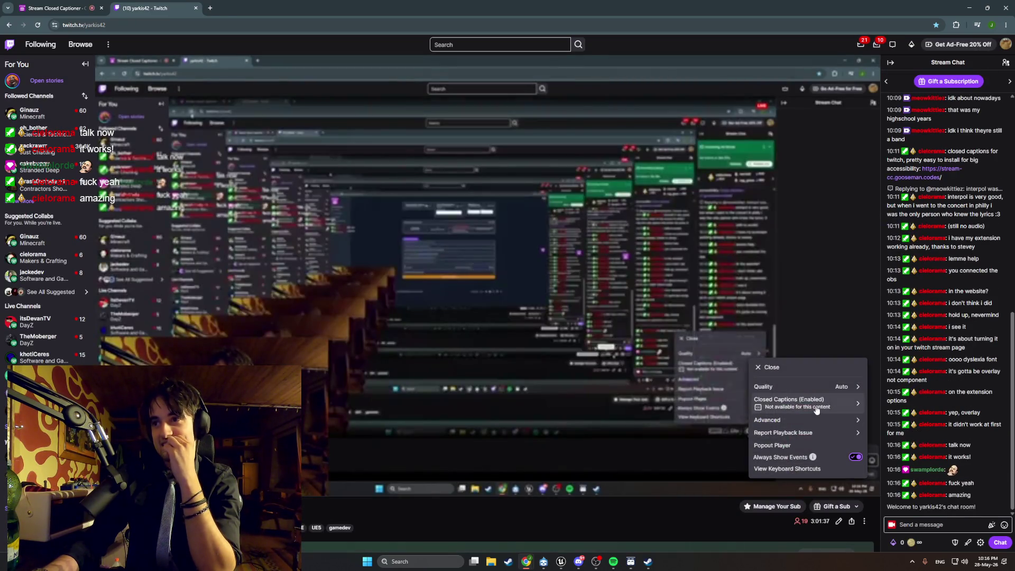
click(816, 410)
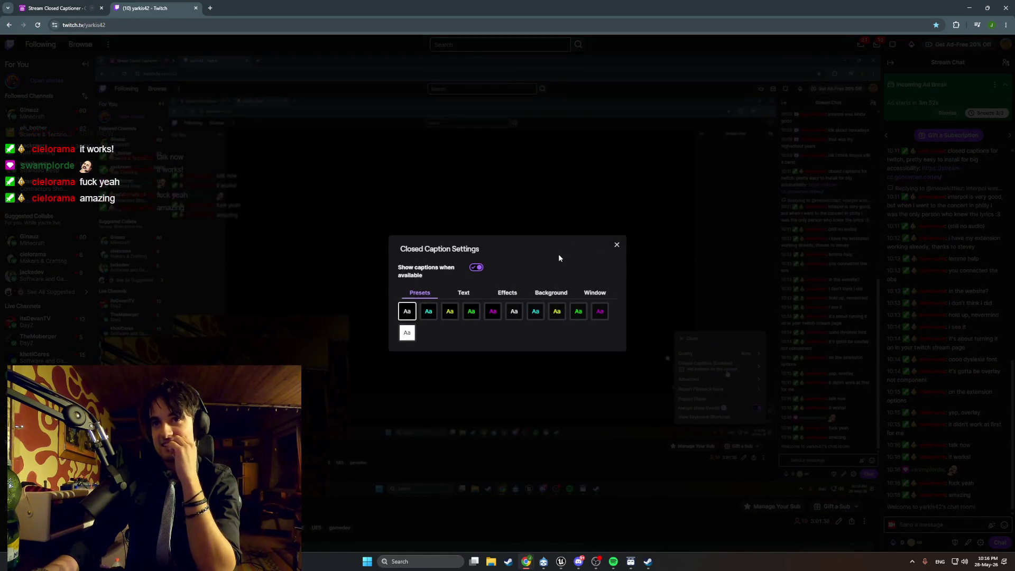
click(429, 313)
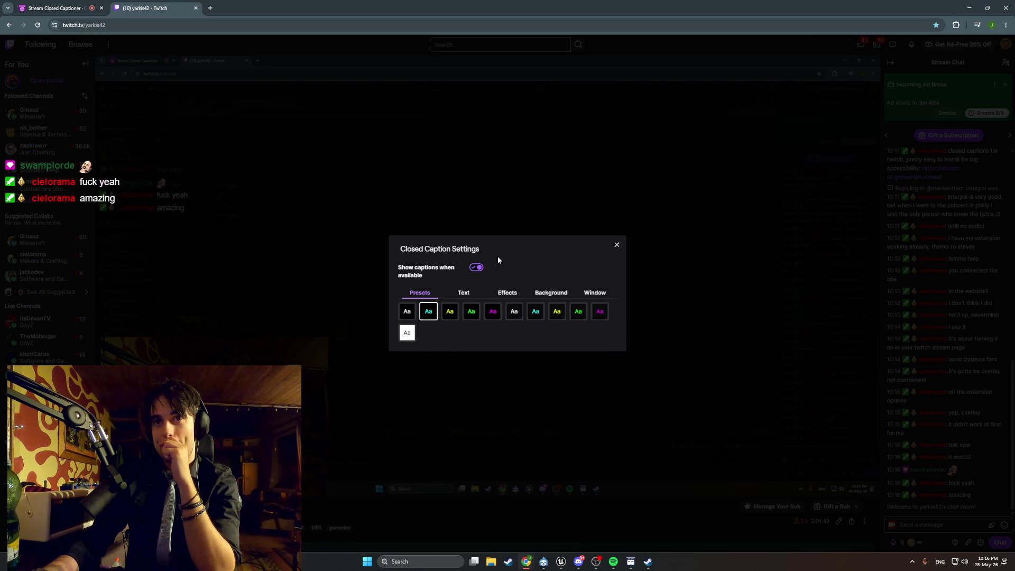
click(615, 244)
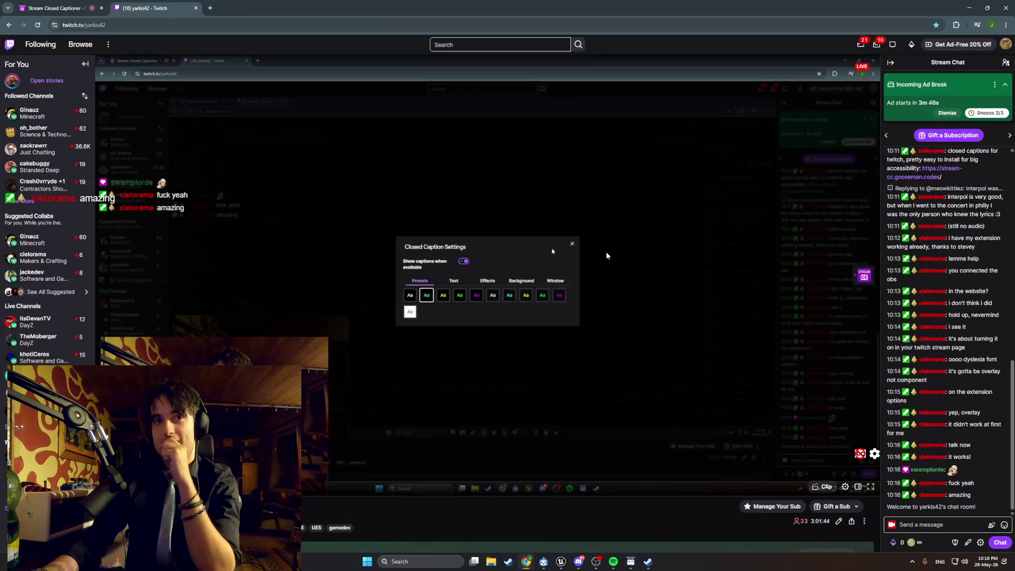
click(52, 8)
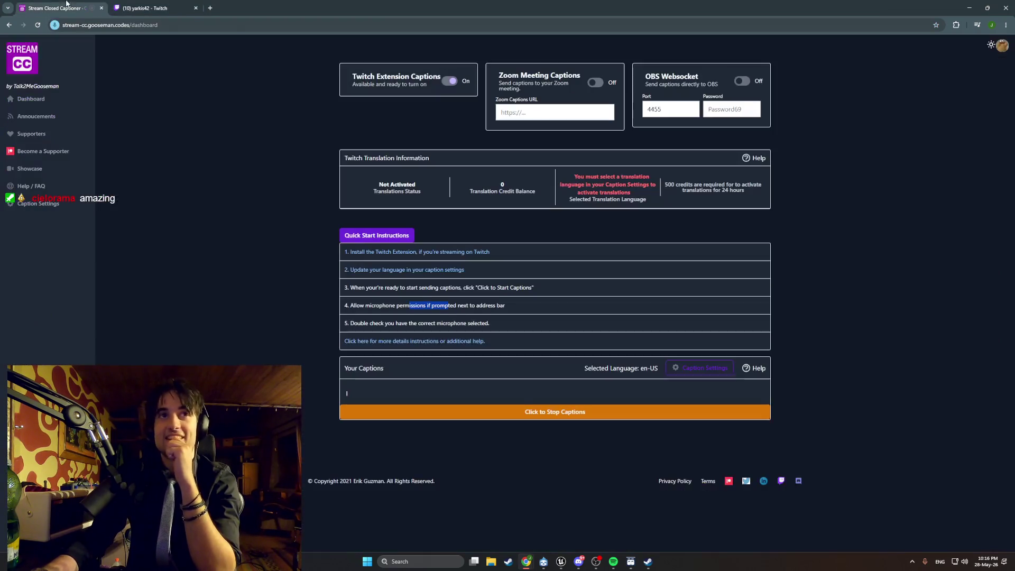
Save English as the translation language in the captioner's Caption Settings.
click(694, 374)
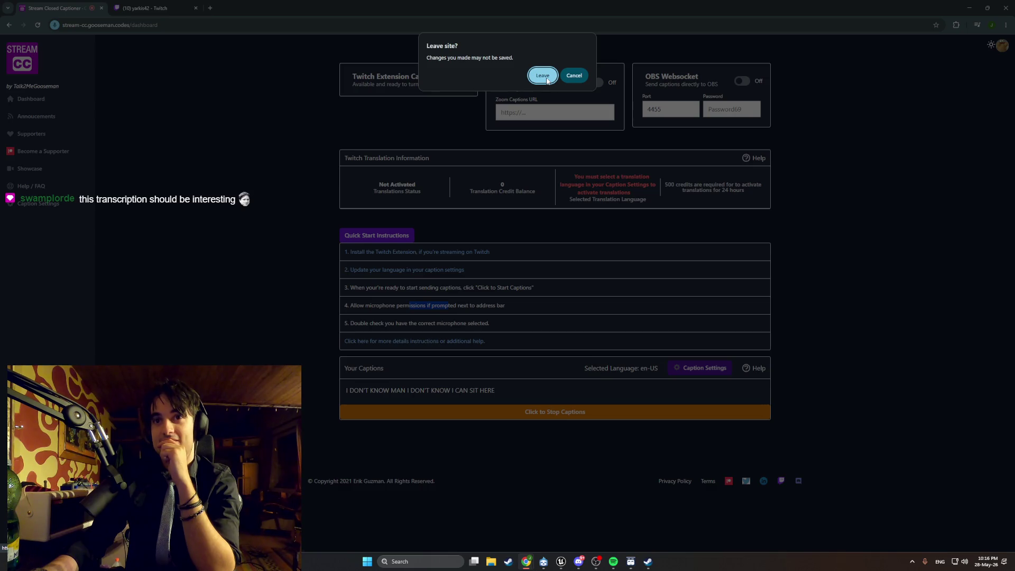
click(542, 76)
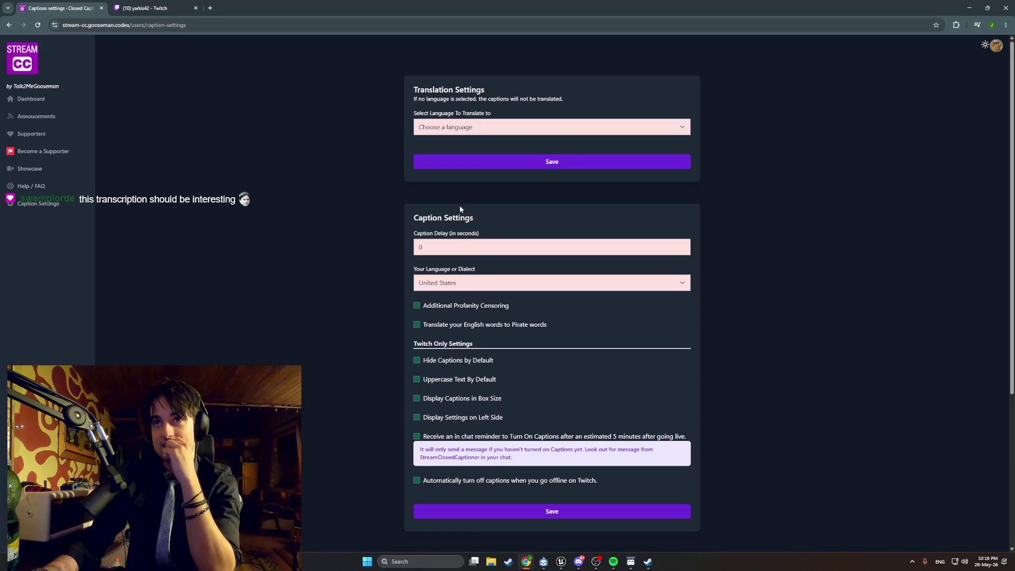
click(498, 130)
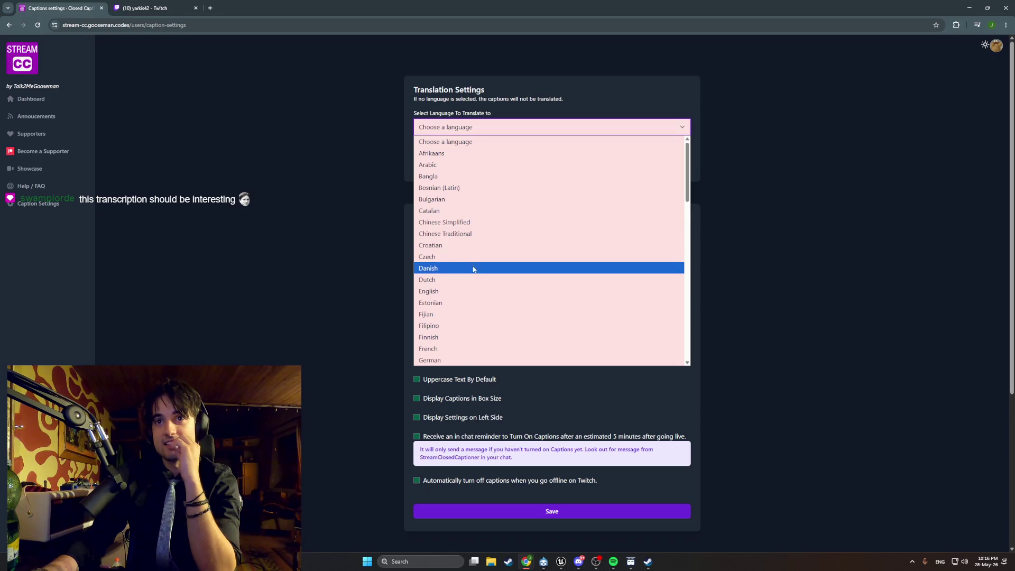
click(467, 291)
click(509, 162)
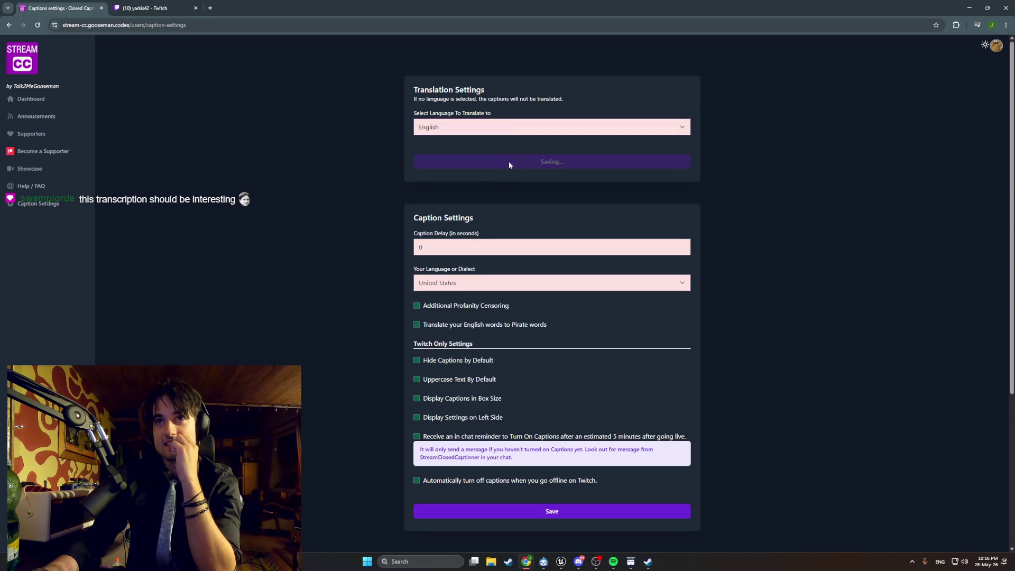
scroll(474, 293, down, 4)
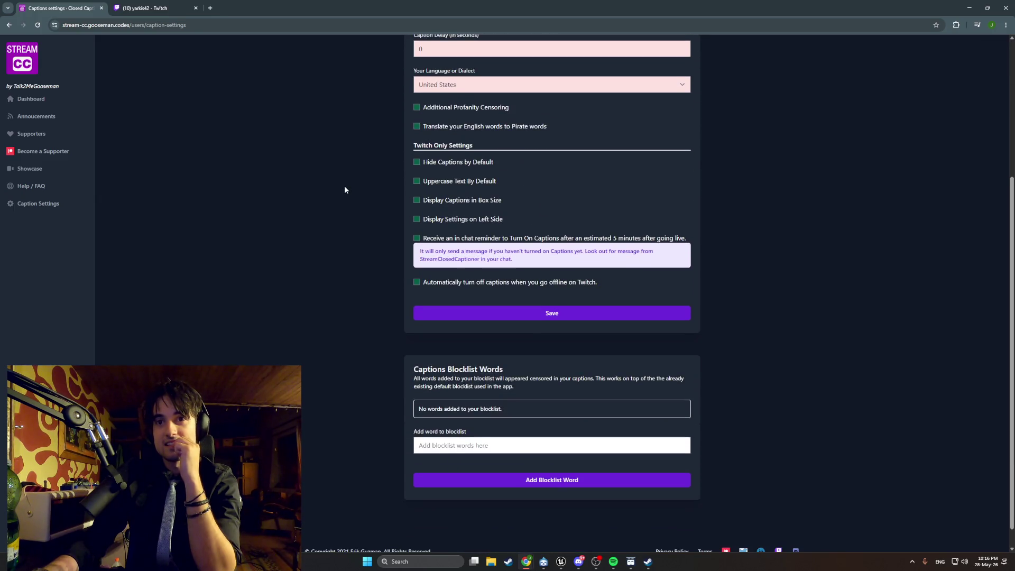
Restart captions from the dashboard, keep the Stream CC tab open, and switch to the Twitch stream.
click(8, 25)
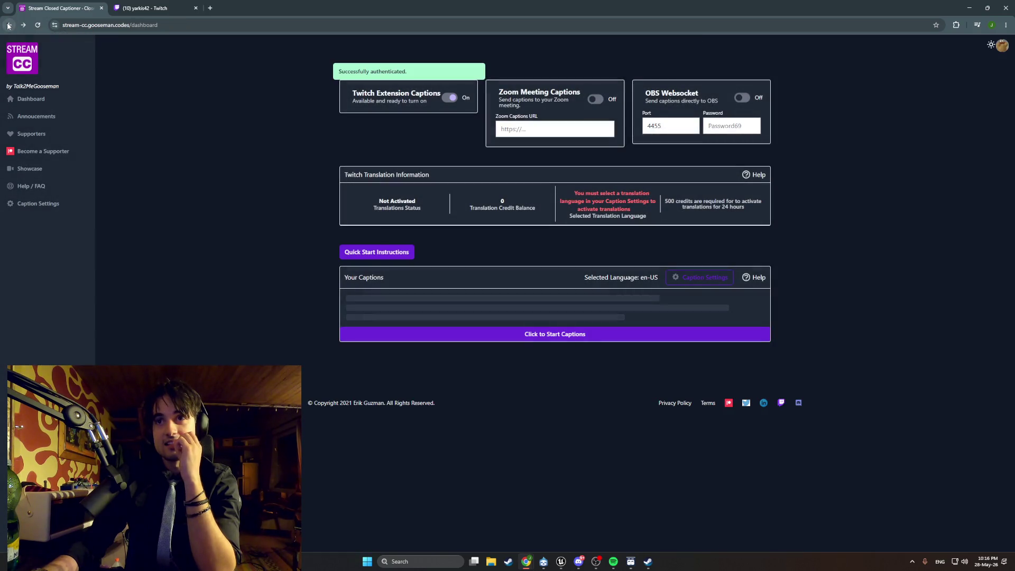
click(554, 336)
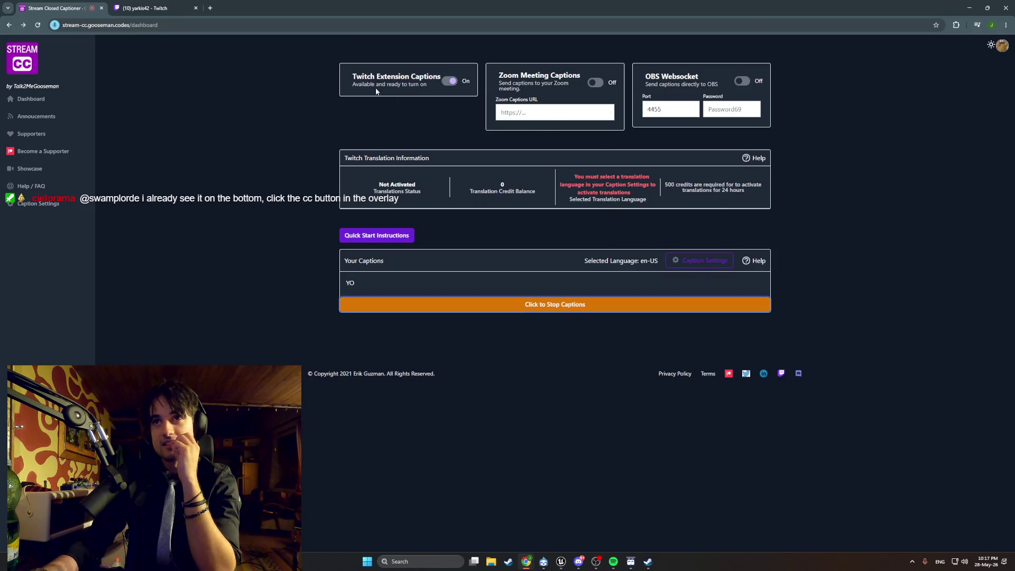
click(100, 8)
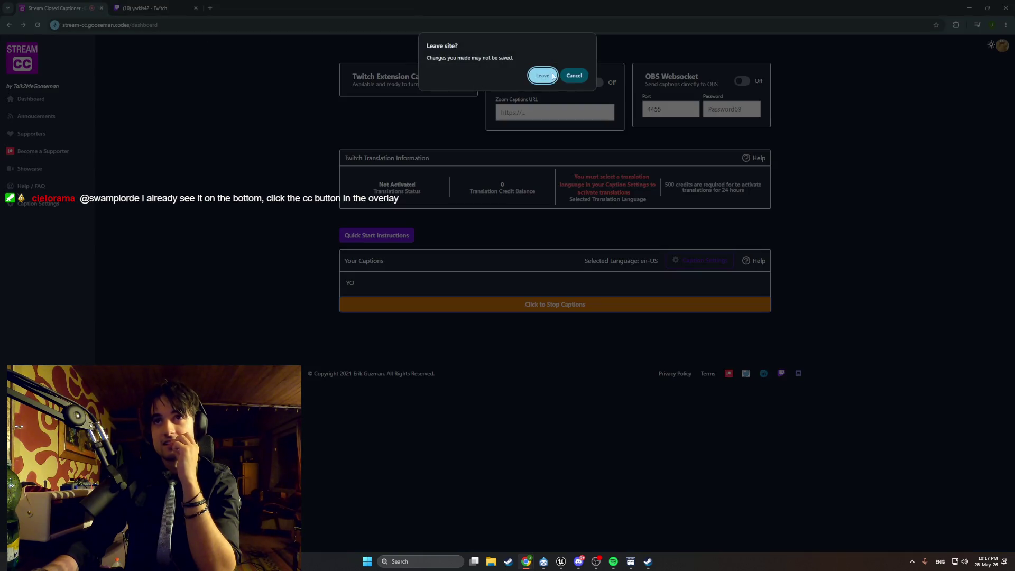
click(572, 76)
click(188, 6)
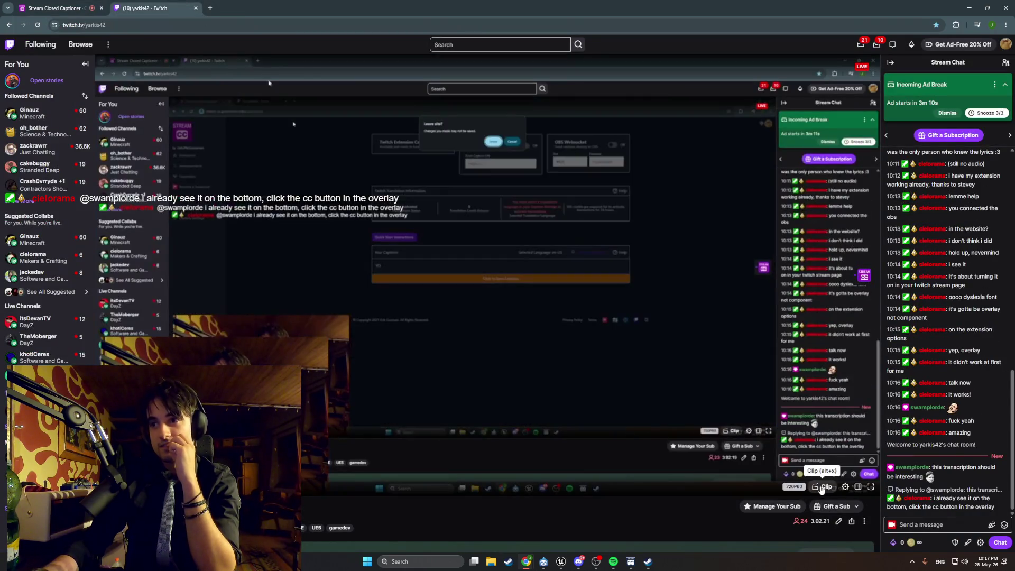
Recheck the player's caption settings, then close the Twitch tab with Ctrl+W and minimise Chrome.
click(844, 487)
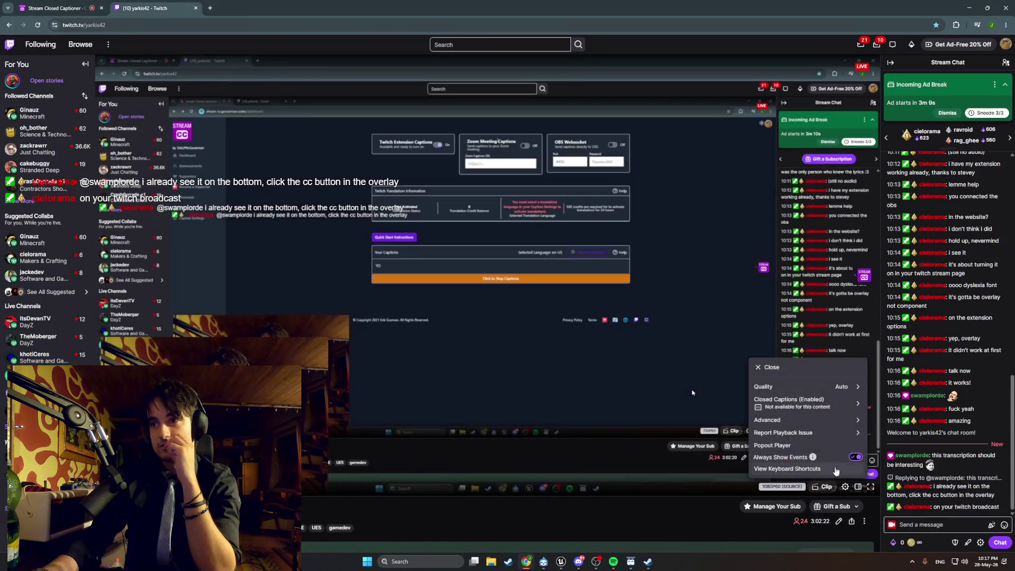
click(813, 402)
click(631, 264)
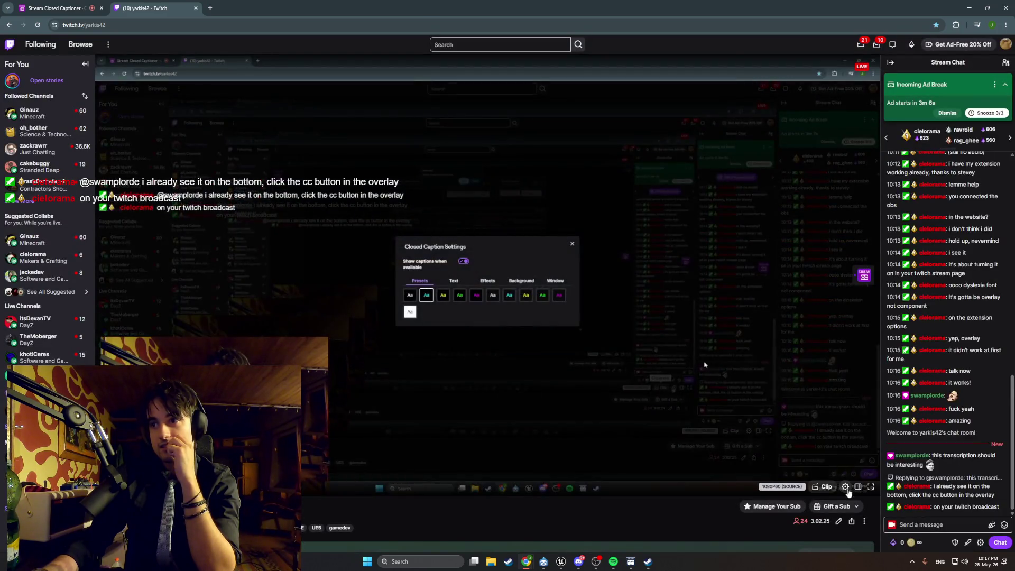
click(845, 486)
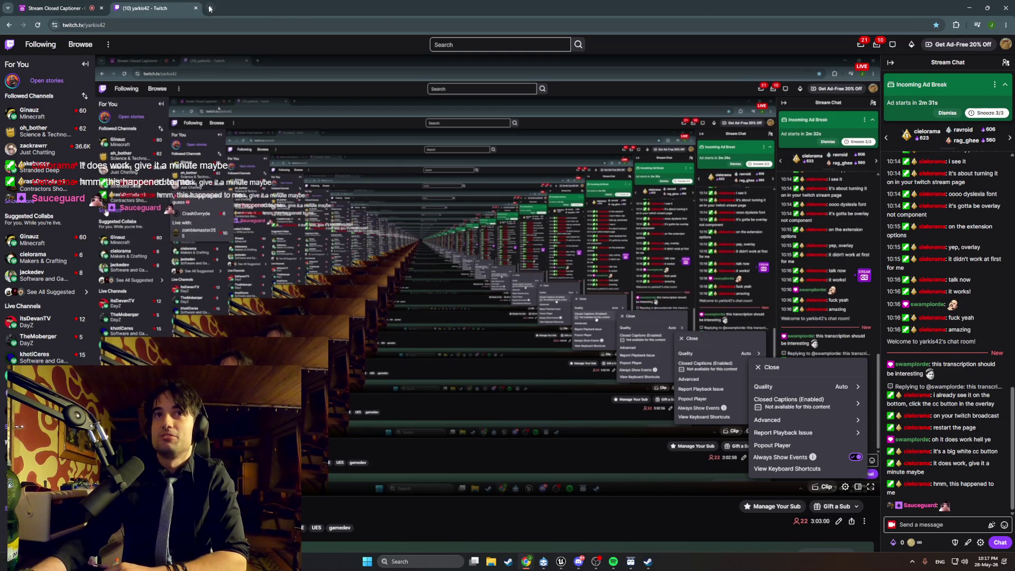
key(ctrl+w)
click(969, 11)
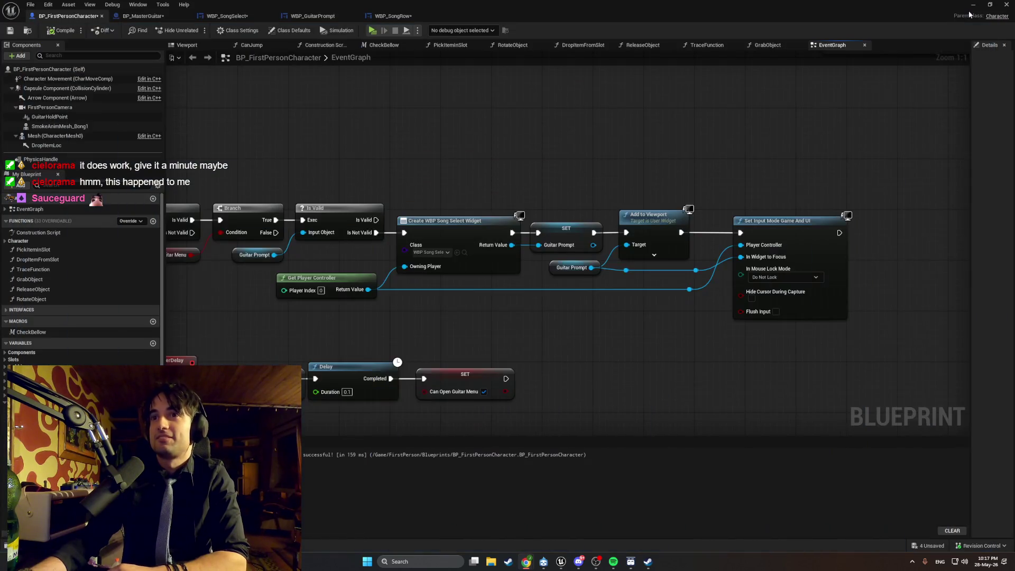
mouse_move(524, 563)
click(565, 520)
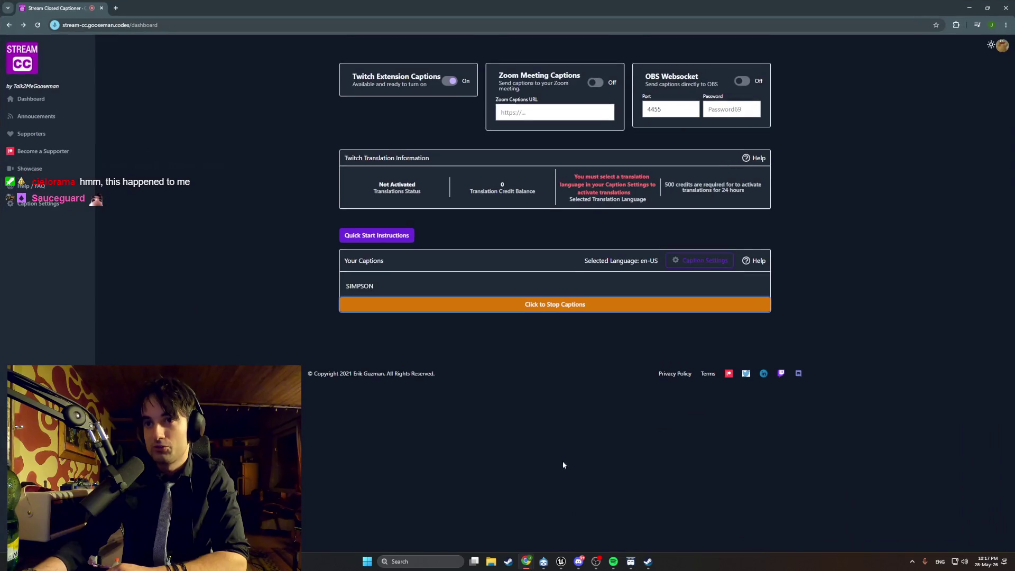
double_click(373, 285)
triple_click(373, 285)
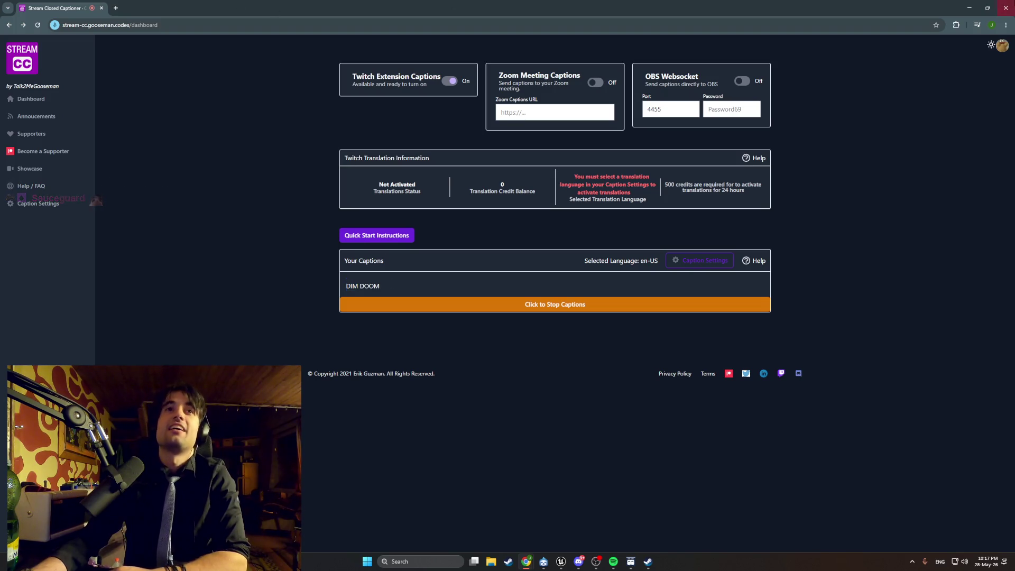
click(970, 6)
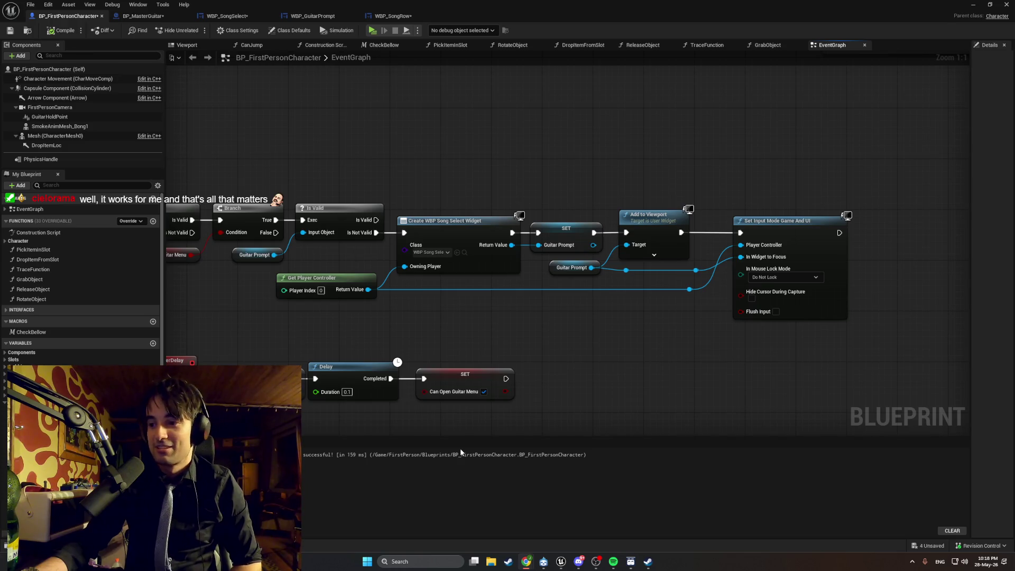
Add a ticked Set Show Mouse Cursor node from the Get Player Controller output.
mouse_move(406, 320)
mouse_down()
mouse_move(653, 321)
mouse_move(502, 290)
mouse_up()
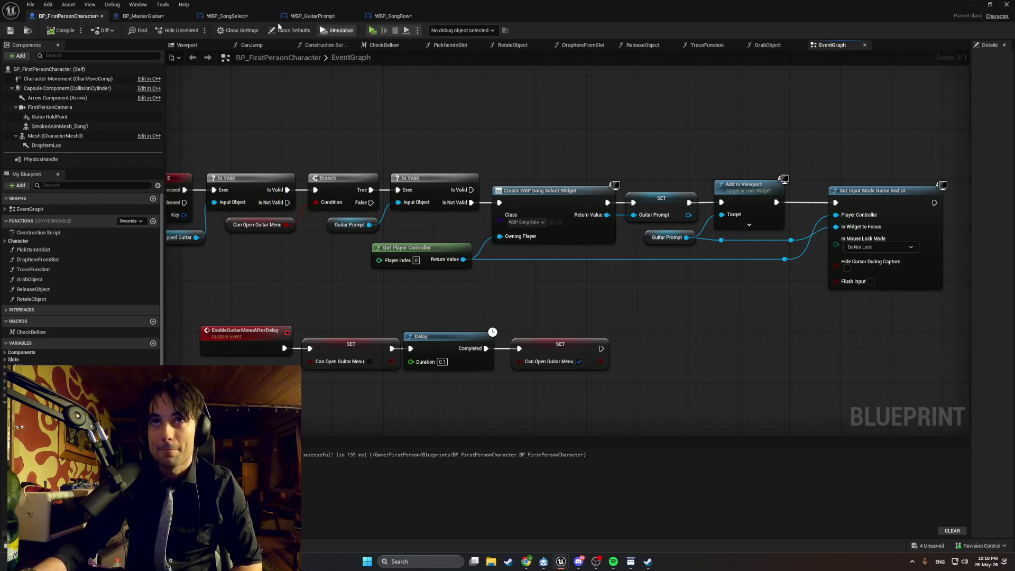
drag(661, 320, 564, 306)
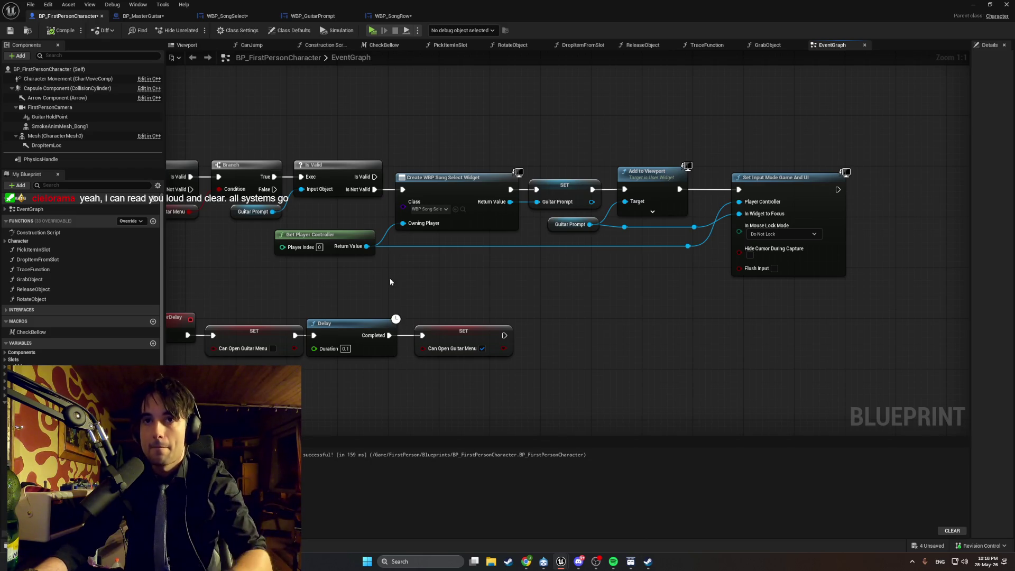
drag(365, 246, 607, 294)
text(set show)
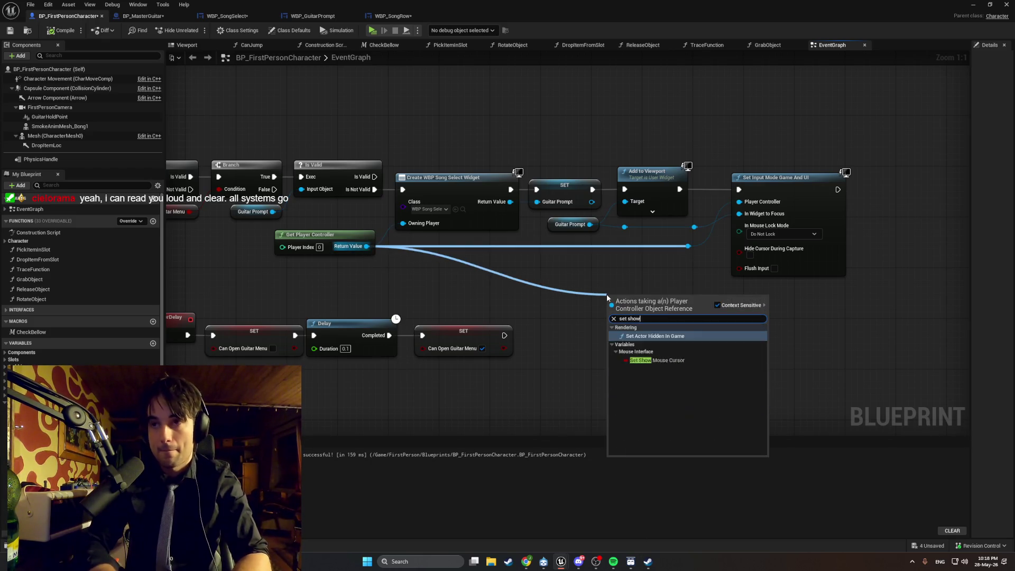
text( mouse)
key(Return)
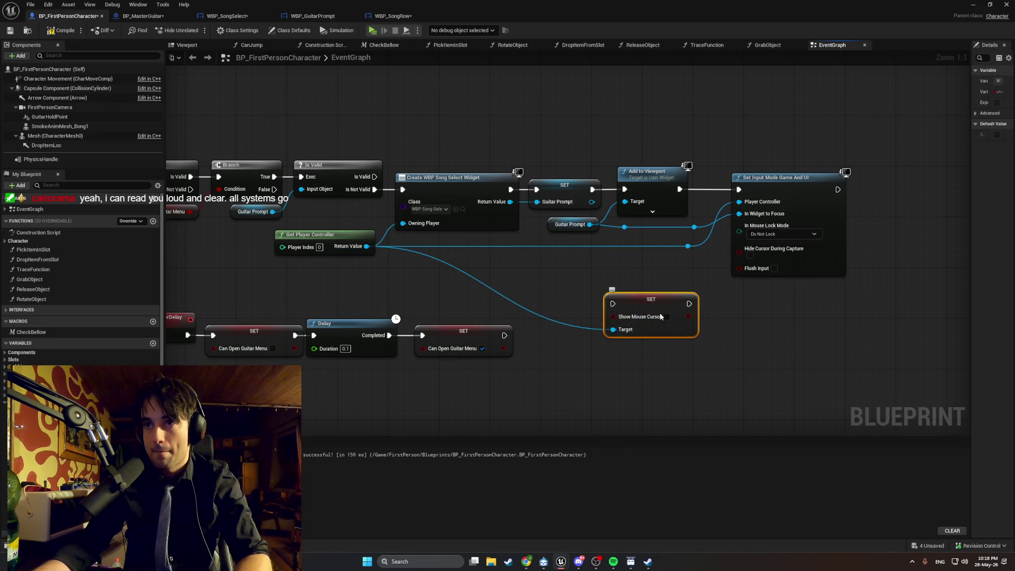
click(667, 316)
mouse_move(637, 299)
mouse_down()
mouse_move(852, 327)
mouse_move(830, 172)
mouse_move(793, 177)
mouse_up()
Wire the player controller to its Target through reroutes and run it after Set Input Mode Game And UI.
double_click(731, 209)
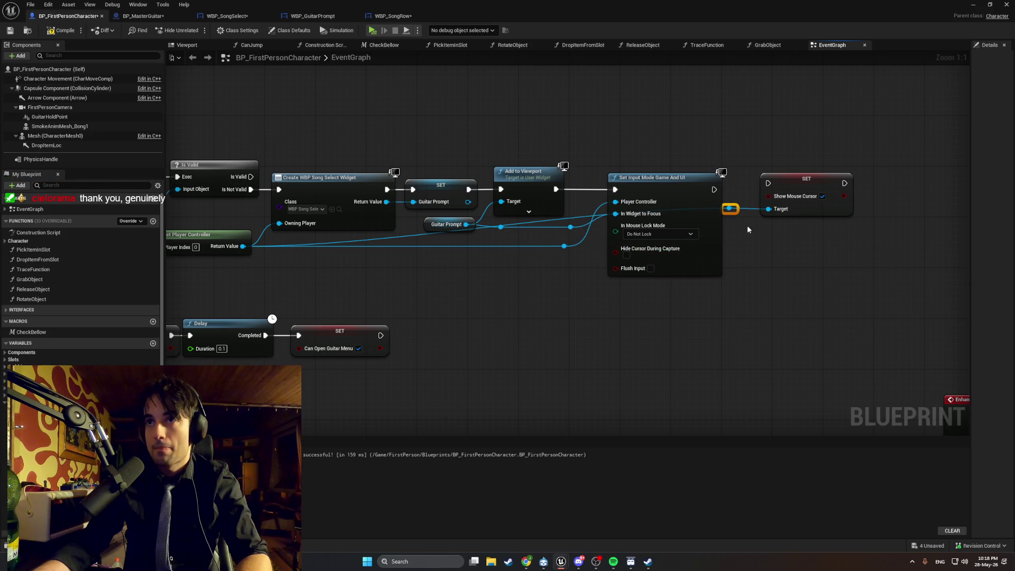
key(Delete)
mouse_move(563, 245)
mouse_down()
mouse_move(576, 281)
mouse_move(623, 325)
mouse_up()
mouse_move(564, 246)
mouse_down()
mouse_move(770, 210)
mouse_move(714, 293)
mouse_move(575, 292)
mouse_move(603, 295)
mouse_up()
double_click(740, 210)
double_click(708, 289)
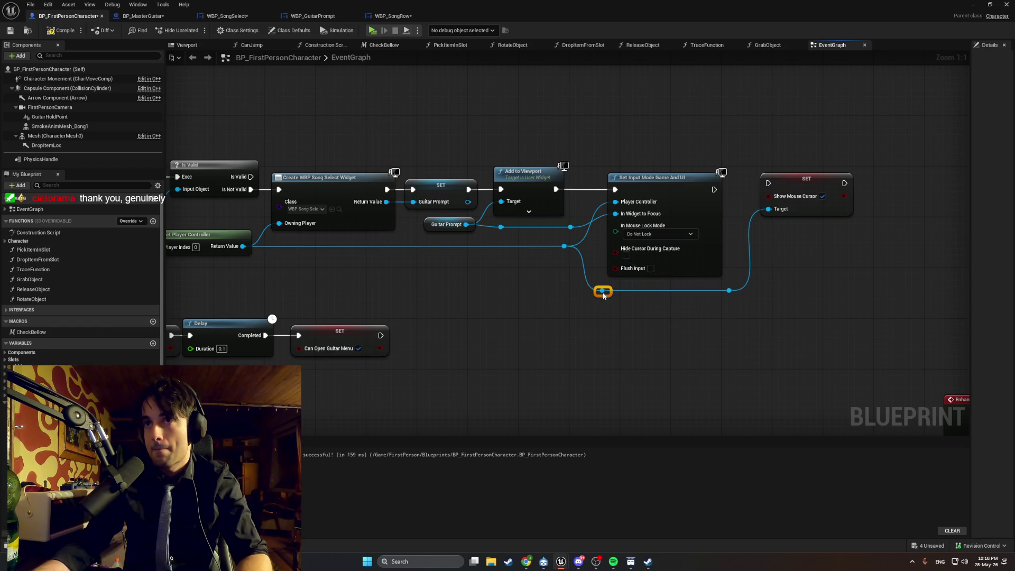
drag(767, 183, 714, 189)
drag(803, 192, 784, 199)
mouse_move(783, 315)
mouse_down()
mouse_move(684, 291)
mouse_move(716, 290)
mouse_up()
click(673, 314)
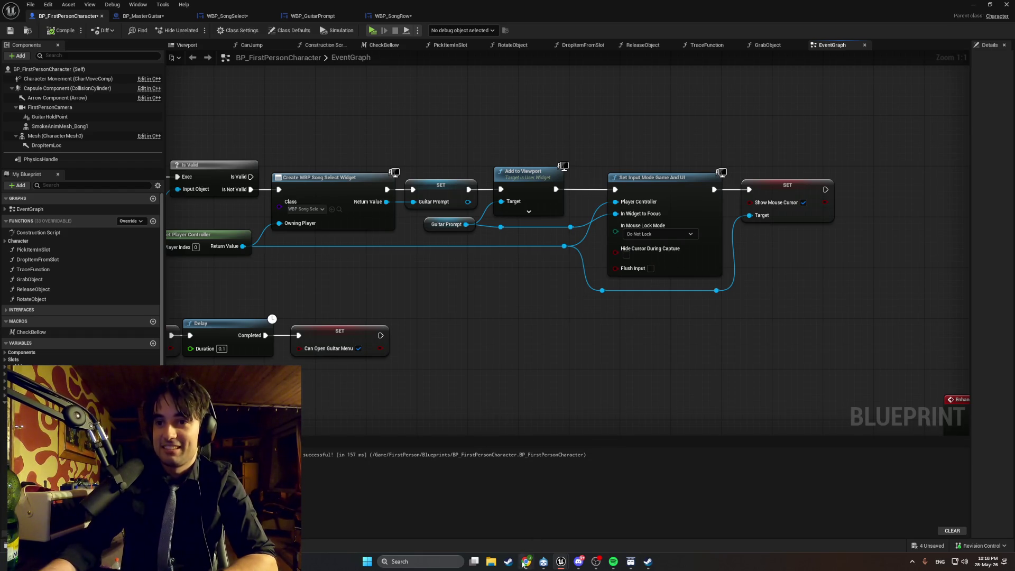
mouse_move(523, 563)
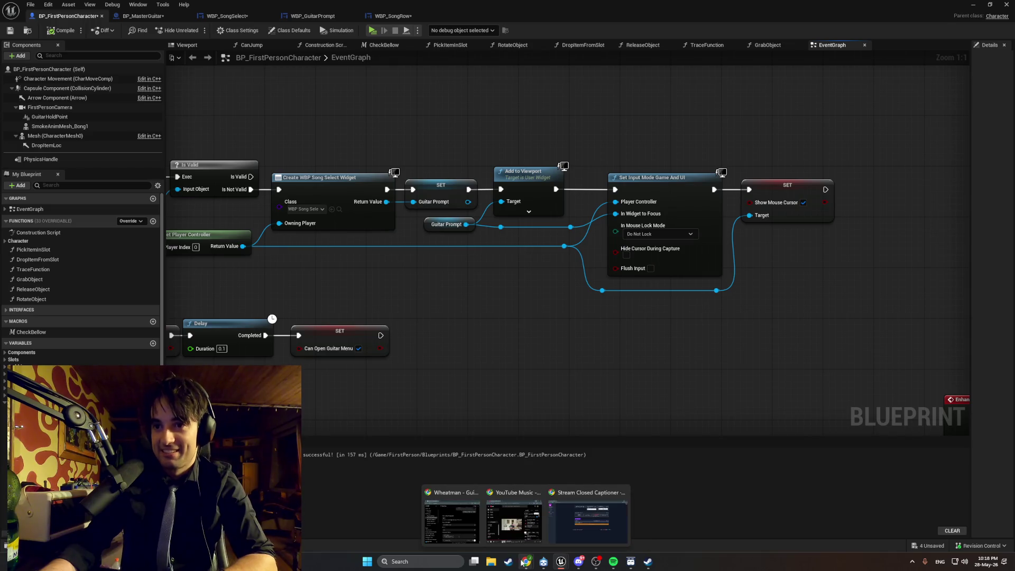
click(569, 534)
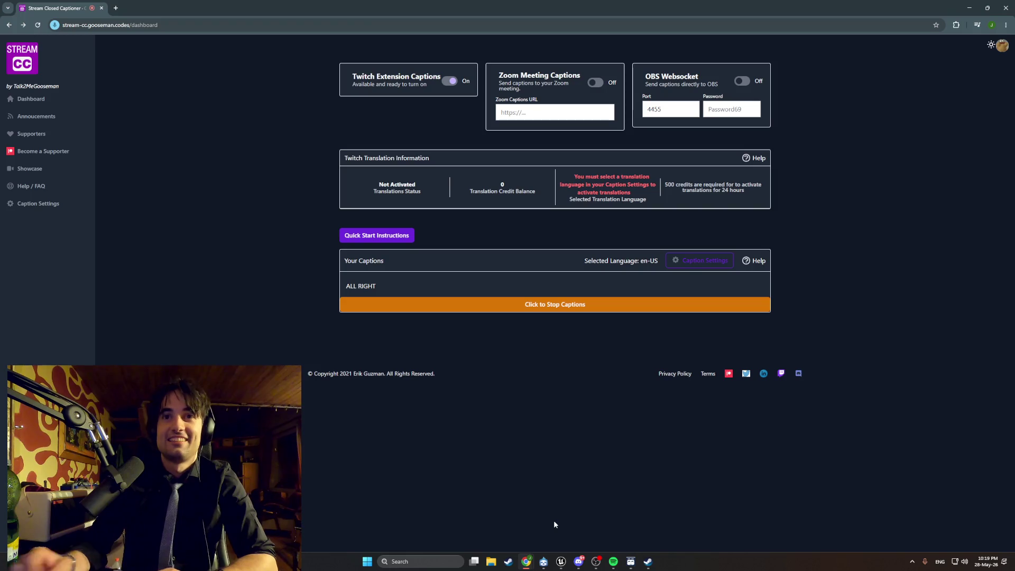
click(969, 8)
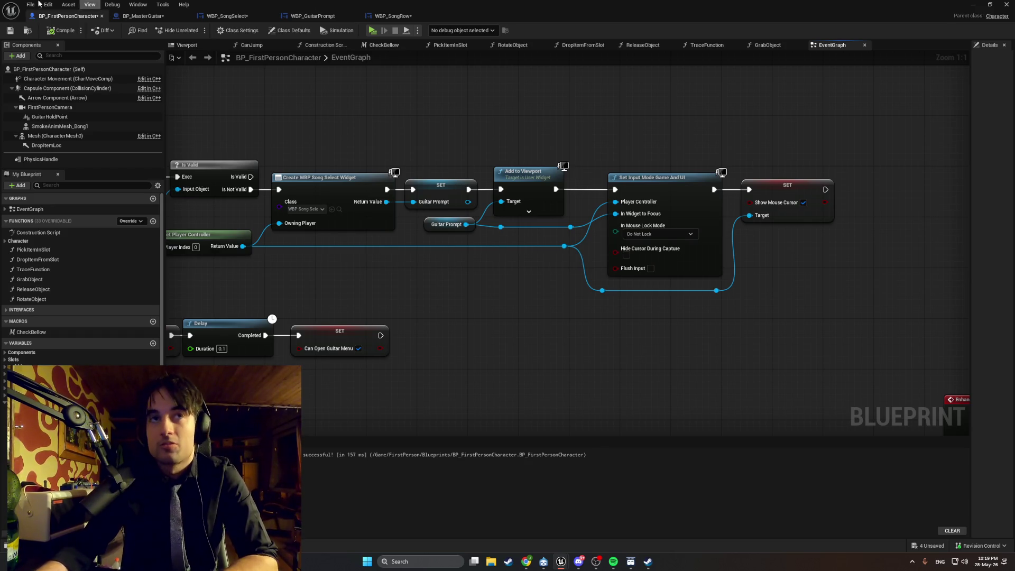
scroll(502, 338, down, 1)
mouse_move(539, 331)
mouse_down()
mouse_move(616, 301)
mouse_move(639, 317)
mouse_move(610, 331)
mouse_up()
key(super+shift+s)
mouse_move(938, 322)
mouse_down()
mouse_move(748, 165)
mouse_move(173, 112)
mouse_up()
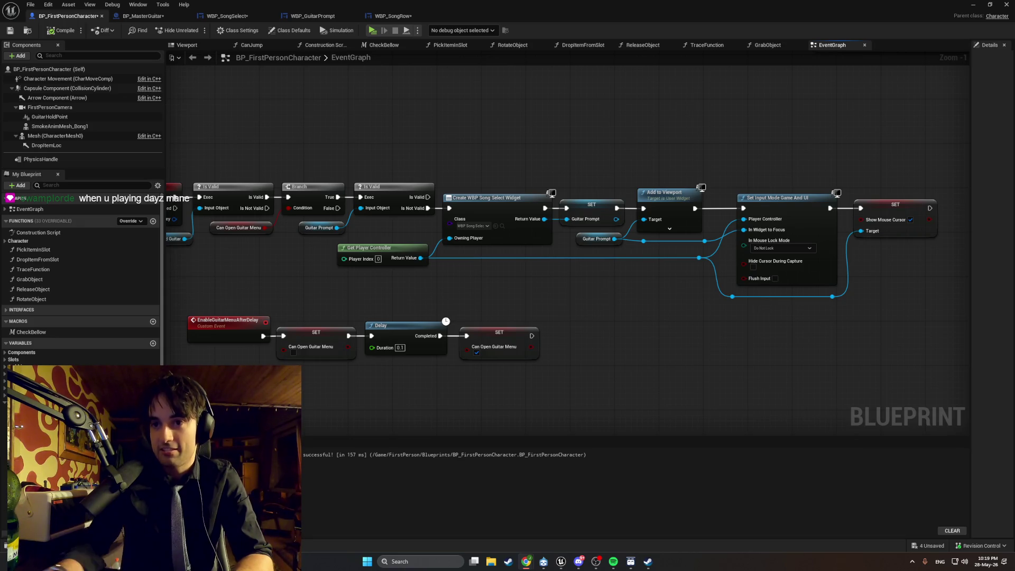
mouse_move(535, 560)
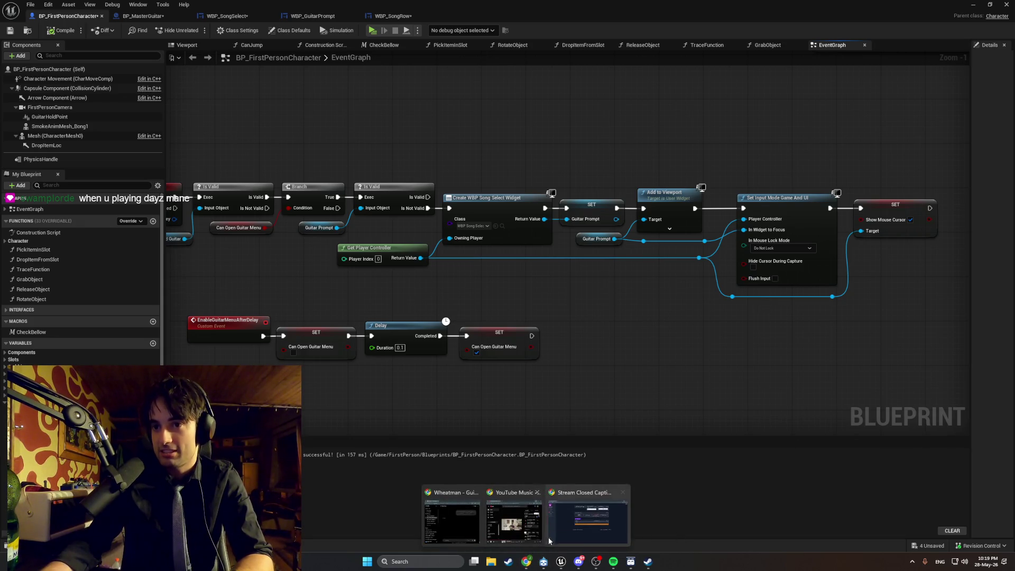
click(588, 535)
drag(346, 286, 609, 283)
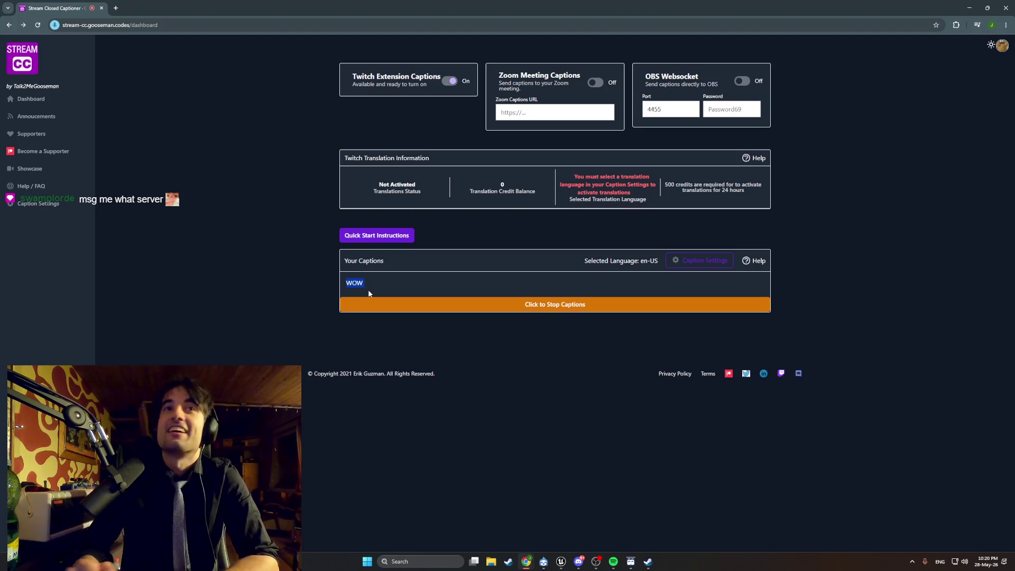
click(966, 6)
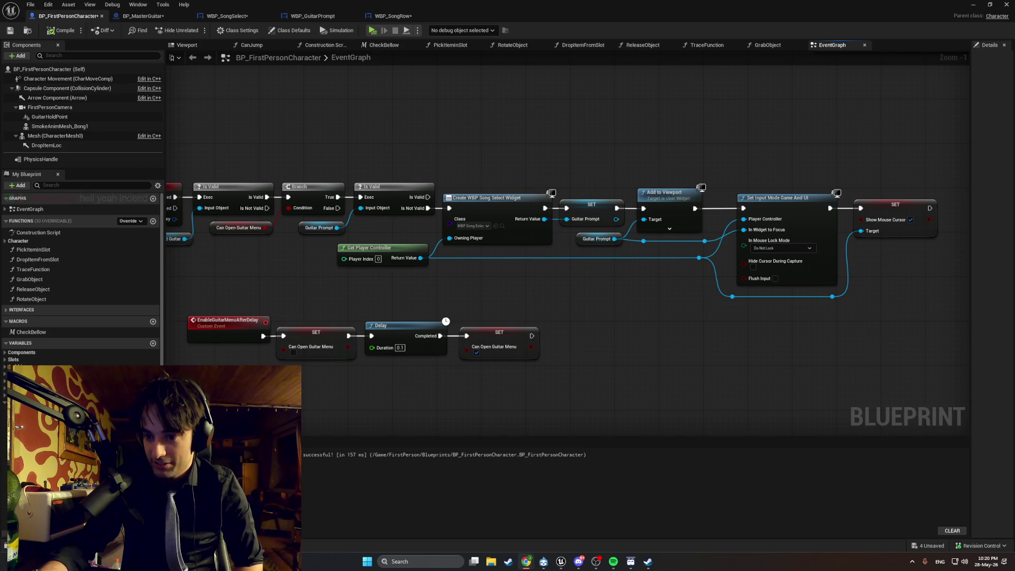
Search for Set Keyboard Focus from the cursor step and player controller wires, cancelling both attempts.
scroll(549, 465, up, 1)
drag(496, 351, 255, 338)
drag(687, 195, 716, 193)
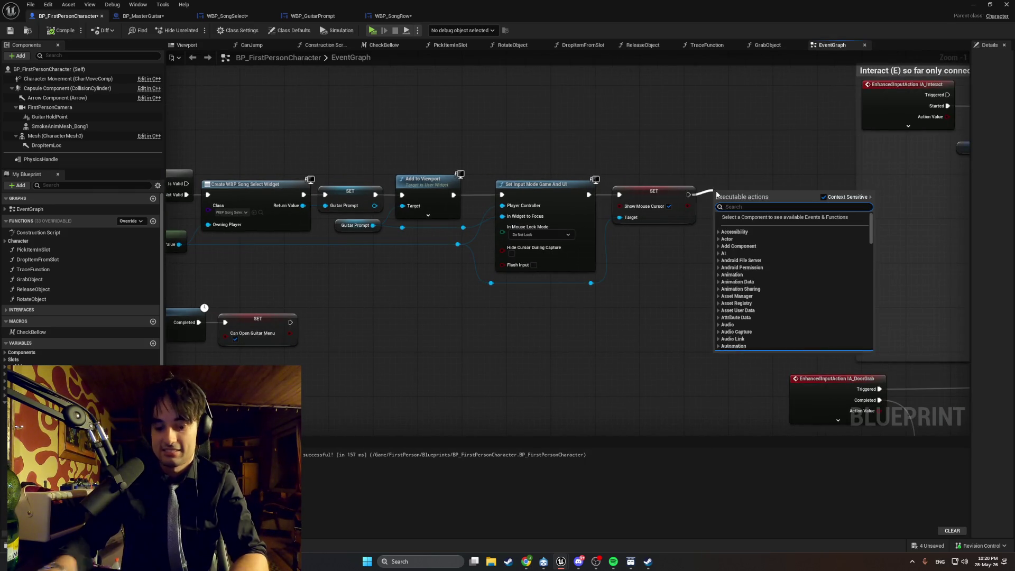
text(set keyboard)
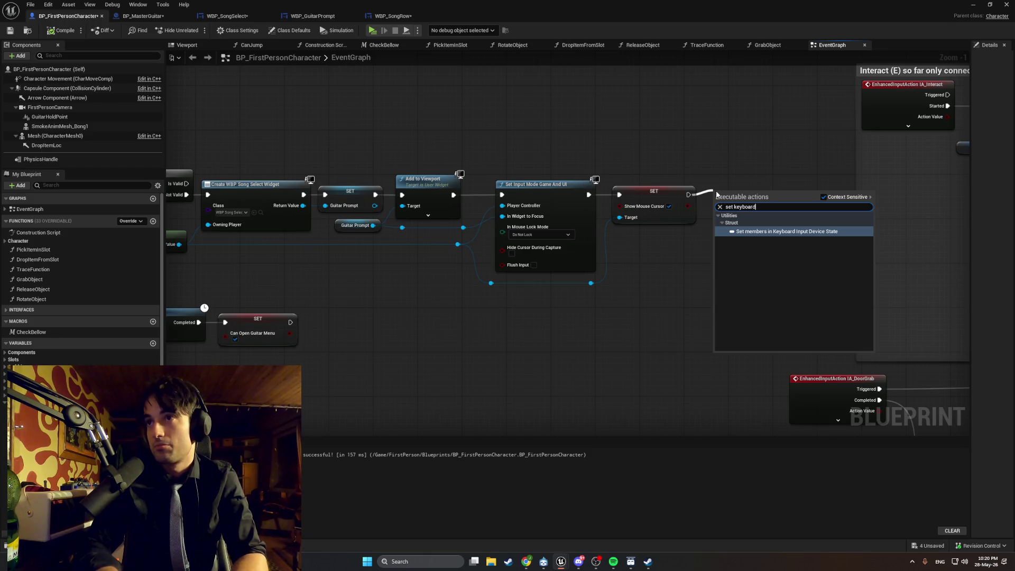
key(BackSpace)
key(BackSpace)
key(BackSpace)
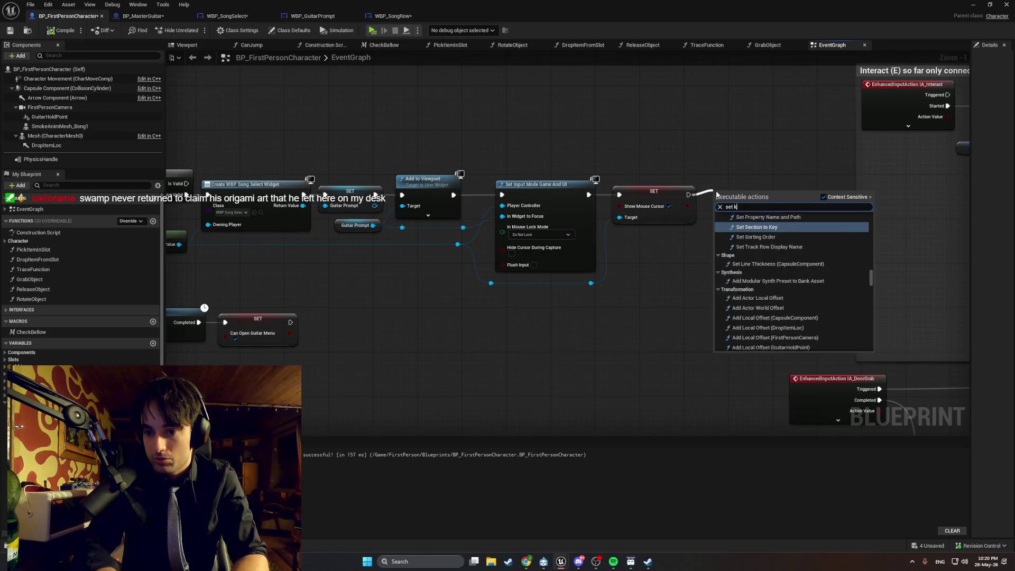
key(Escape)
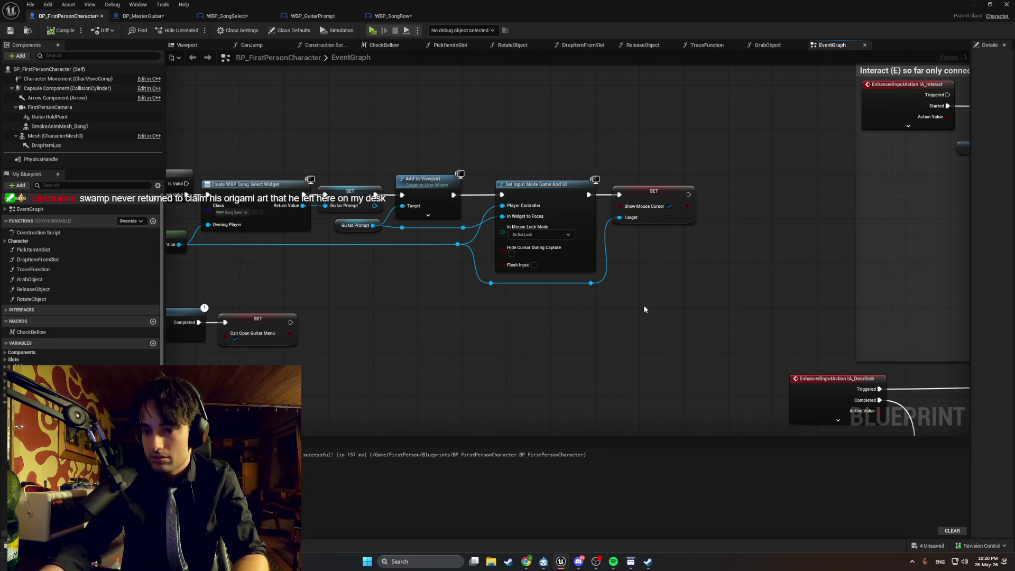
drag(590, 283, 632, 275)
text(set keyboad)
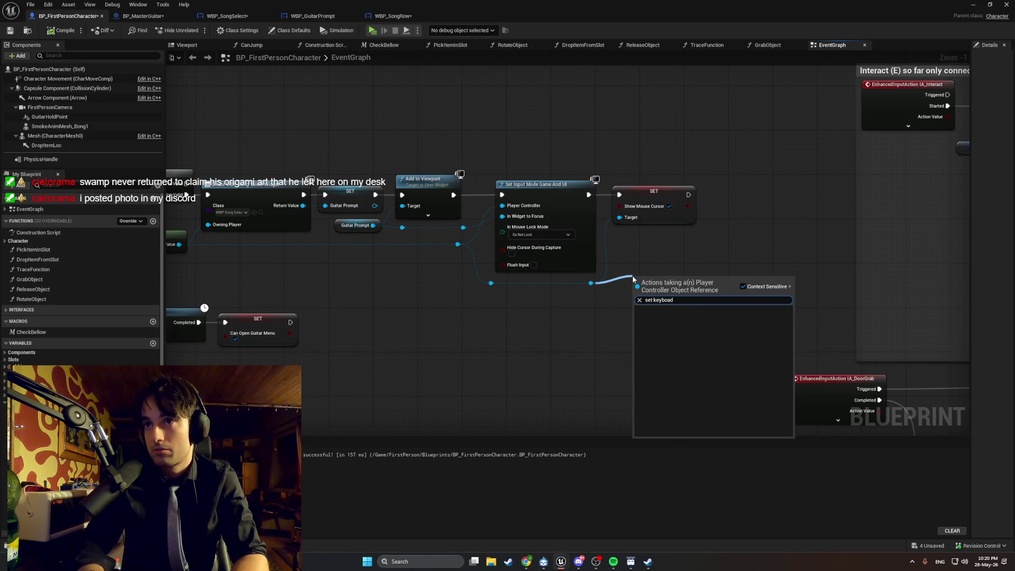
key(BackSpace)
key(BackSpace)
key(BackSpace)
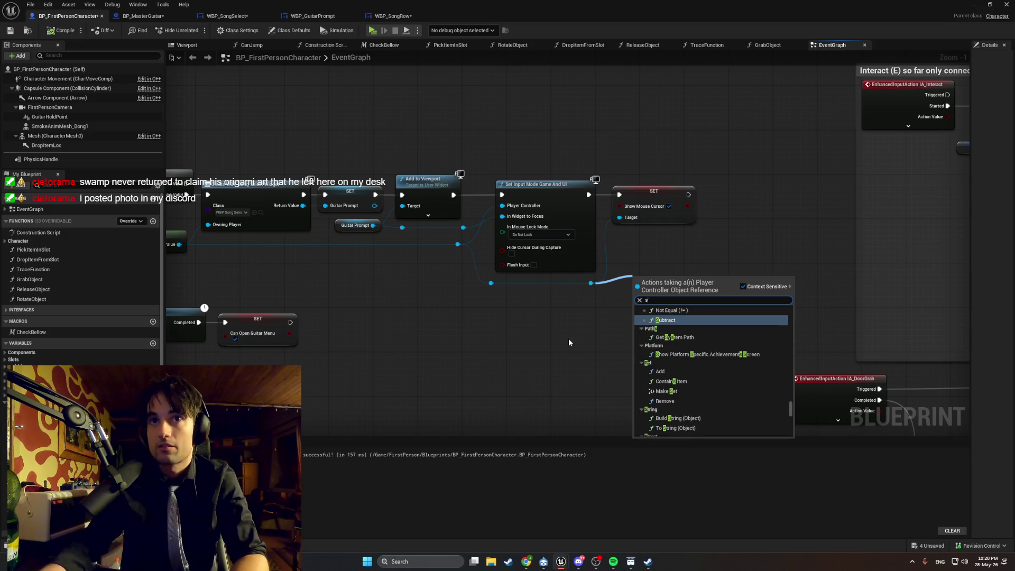
key(Escape)
Duplicate the Guitar Prompt getter and add a Set Keyboard Focus node from its pin.
click(336, 224)
key(ctrl+c)
key(ctrl+v)
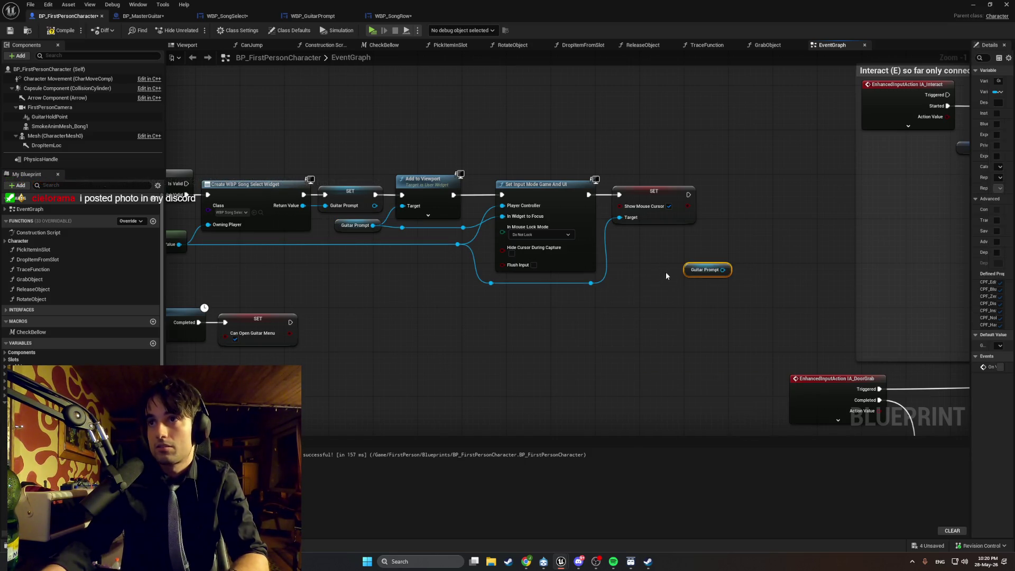
drag(722, 269, 741, 259)
text(set gu)
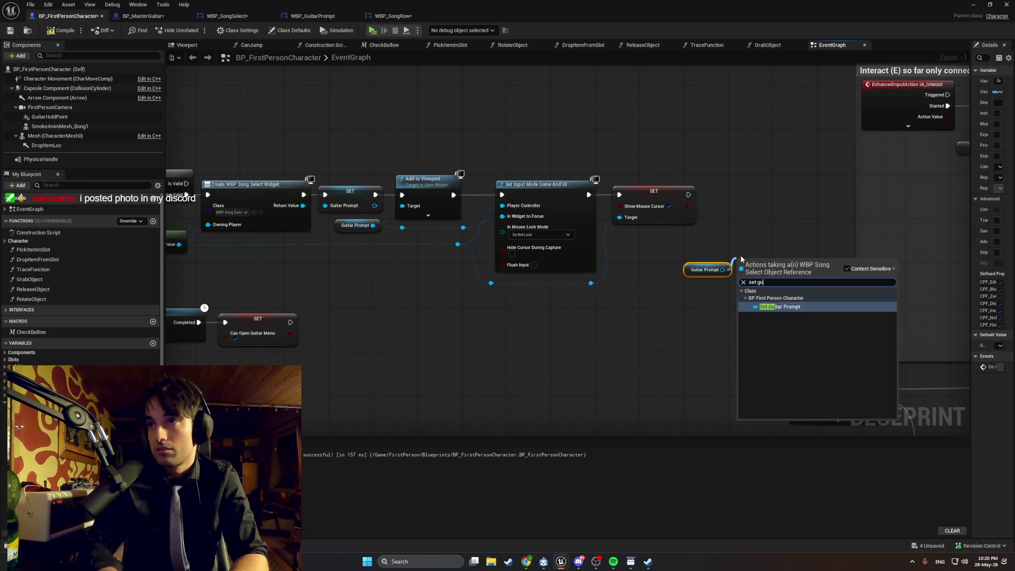
key(BackSpace)
key(BackSpace)
text(key)
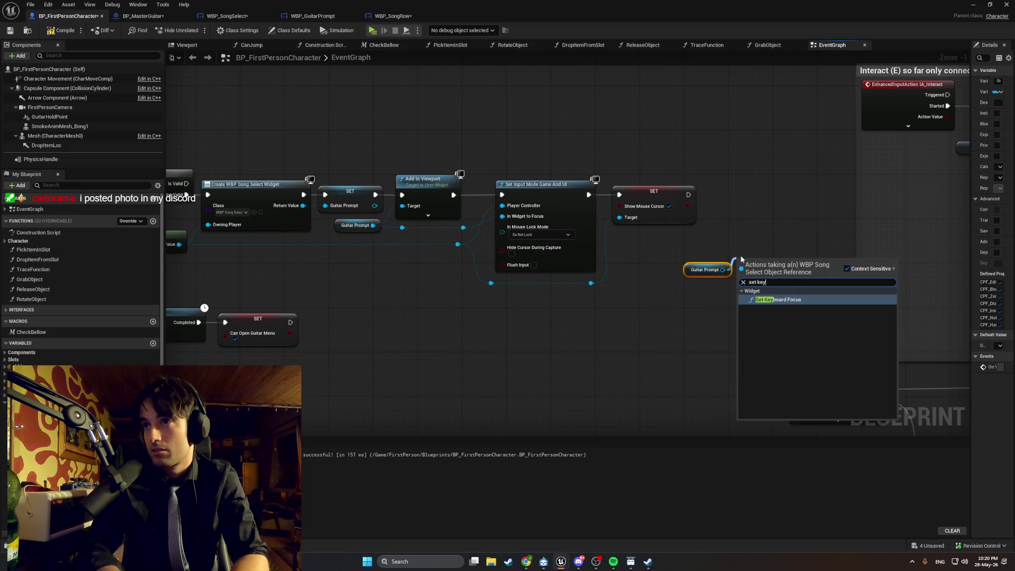
key(Return)
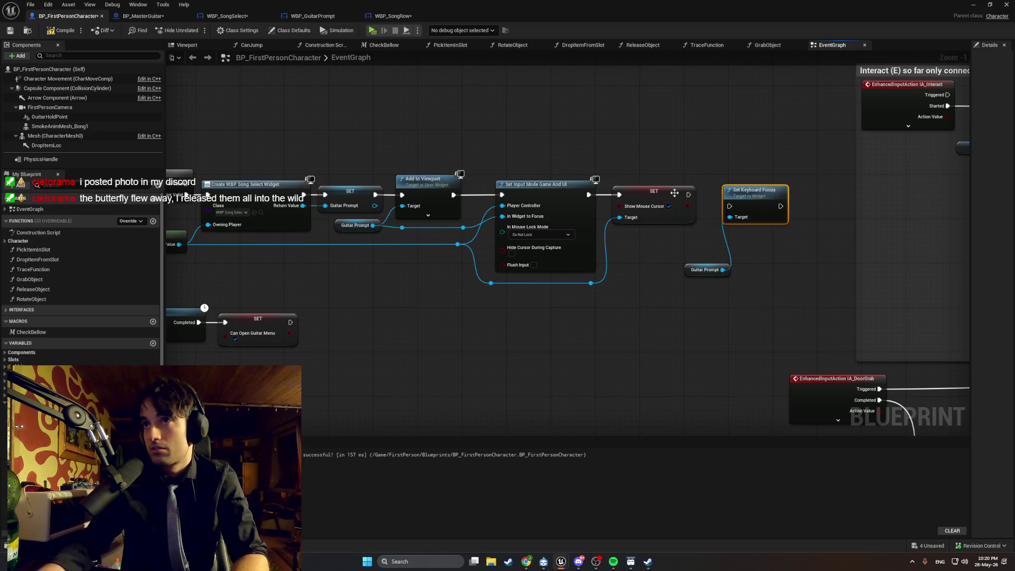